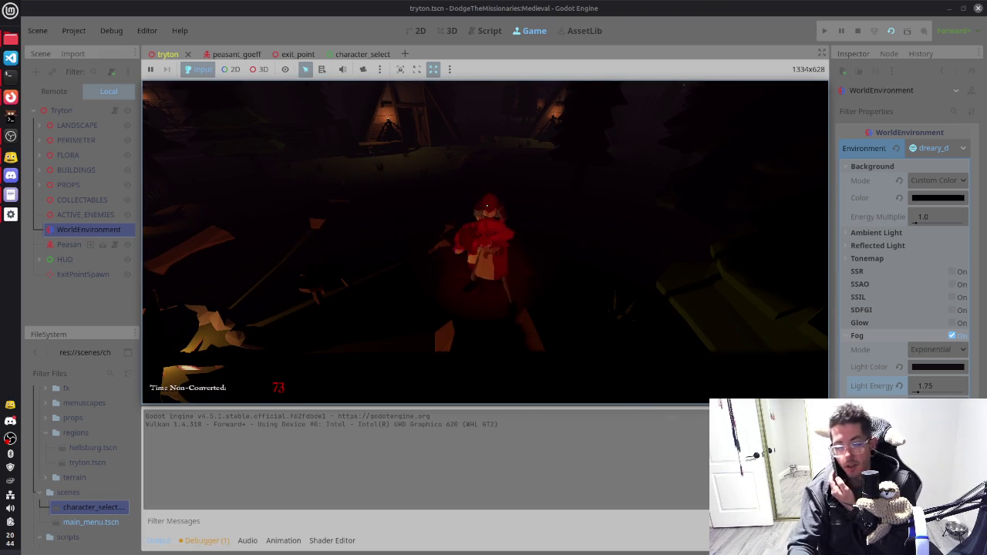
Step: Stop the running tryton level play-test with F8 and switch to the Script workspace
{"action": "key", "text": "F8"}
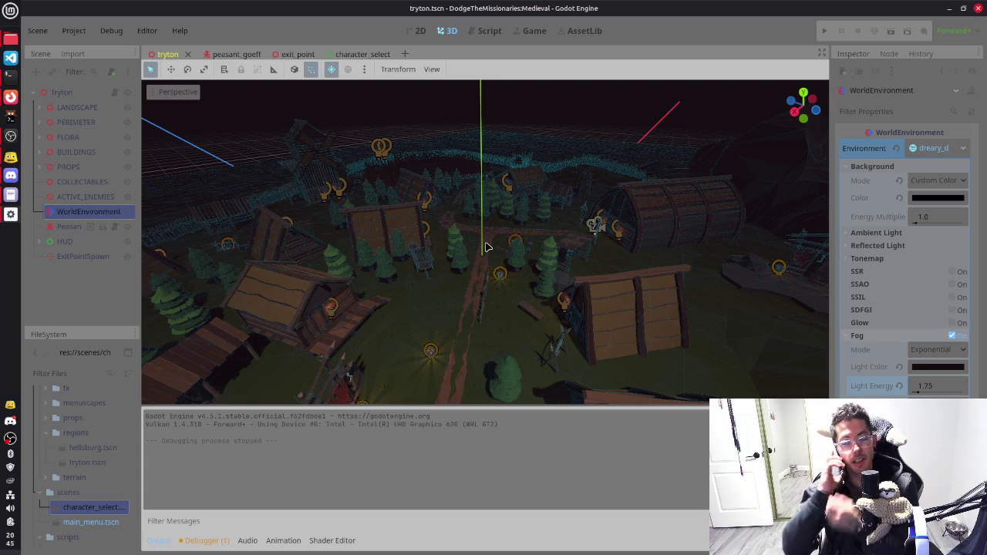
{"action": "left_click", "coordinate": [497, 32]}
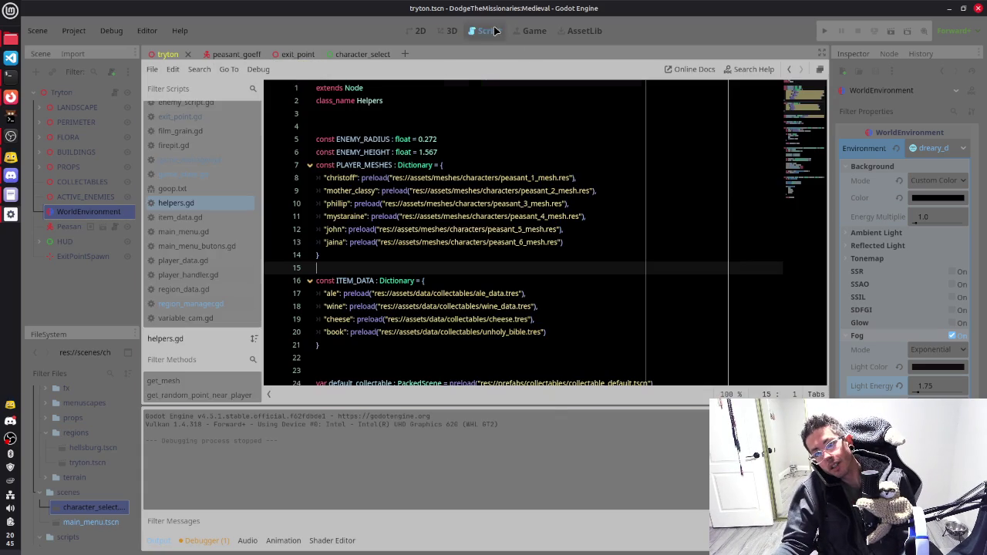
Step: Browse the PLAYER_MESHES list in helpers.gd, stepping through its mesh entries up to the declaration
{"action": "left_click", "coordinate": [351, 191]}
{"action": "scroll", "coordinate": [413, 264], "scroll_direction": "down", "scroll_amount": 2}
{"action": "scroll", "coordinate": [412, 264], "scroll_direction": "up", "scroll_amount": 2}
{"action": "scroll", "coordinate": [413, 265], "scroll_direction": "down", "scroll_amount": 7}
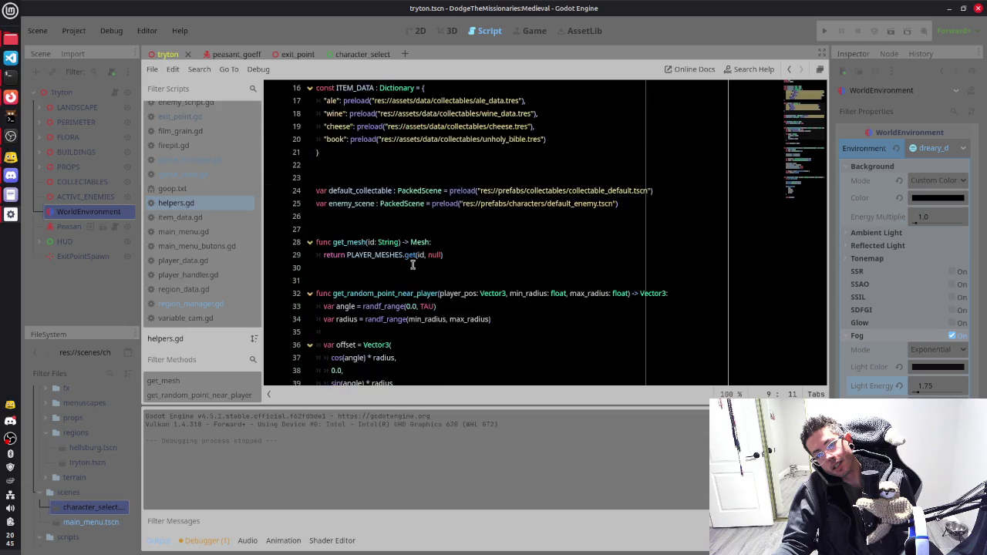
{"action": "scroll", "coordinate": [414, 264], "scroll_direction": "down", "scroll_amount": 9}
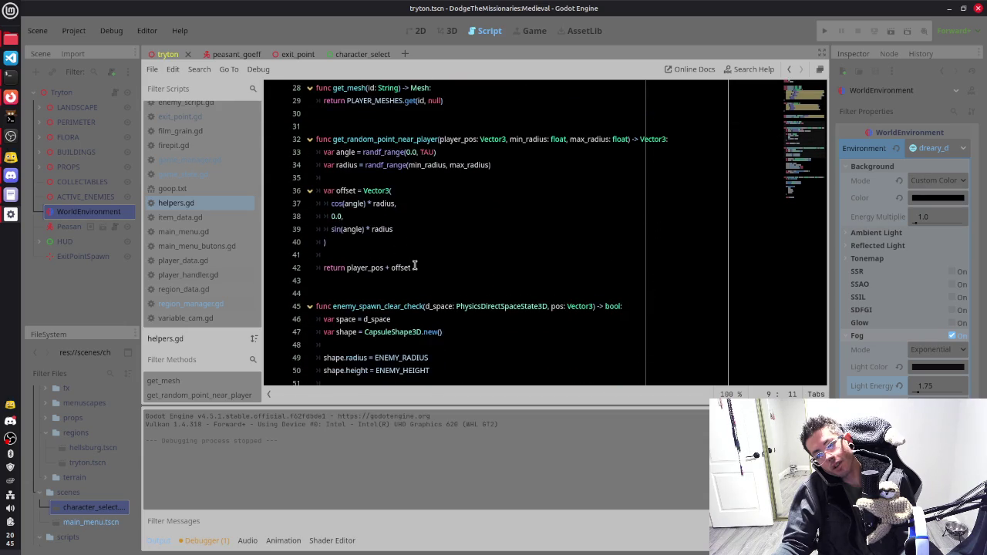
{"action": "scroll", "coordinate": [414, 264], "scroll_direction": "down", "scroll_amount": 2}
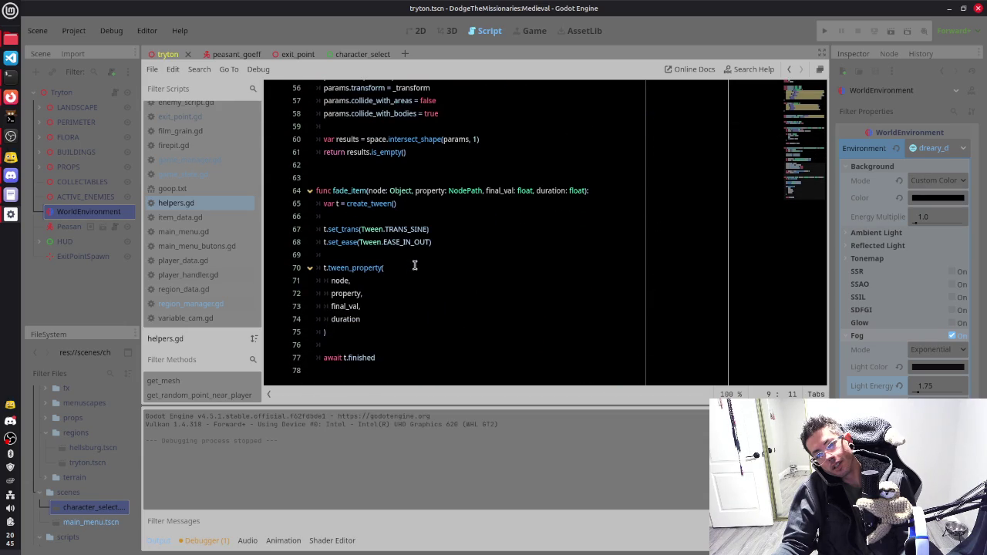
{"action": "scroll", "coordinate": [414, 265], "scroll_direction": "up", "scroll_amount": 12}
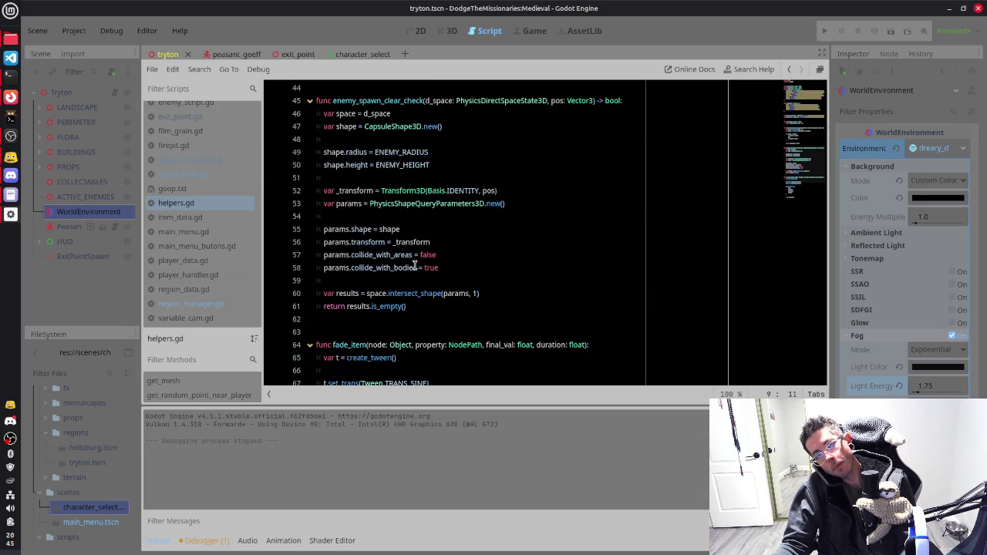
{"action": "scroll", "coordinate": [415, 265], "scroll_direction": "up", "scroll_amount": 7}
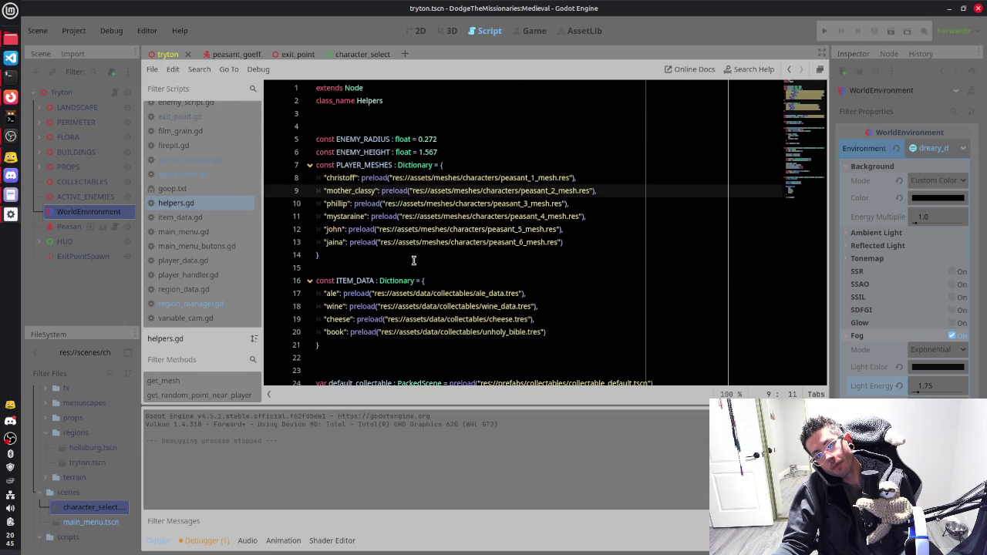
{"action": "left_click", "coordinate": [375, 268]}
{"action": "left_click", "coordinate": [579, 229]}
{"action": "left_click", "coordinate": [574, 242]}
{"action": "left_click", "coordinate": [592, 216]}
{"action": "left_click", "coordinate": [587, 205]}
{"action": "left_click", "coordinate": [621, 187]}
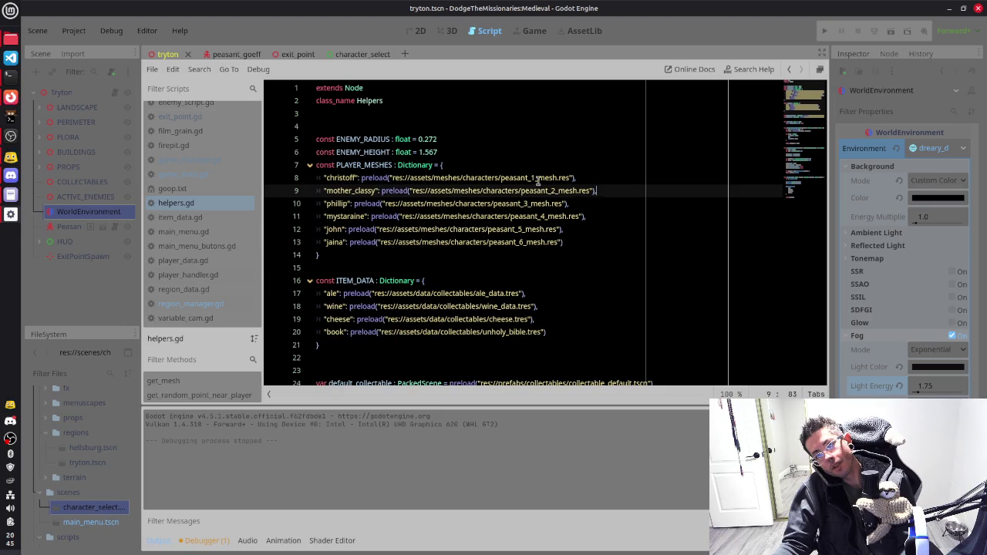
{"action": "left_click", "coordinate": [478, 164]}
{"action": "scroll", "coordinate": [465, 171], "scroll_direction": "down", "scroll_amount": 2}
{"action": "scroll", "coordinate": [466, 171], "scroll_direction": "up", "scroll_amount": 2}
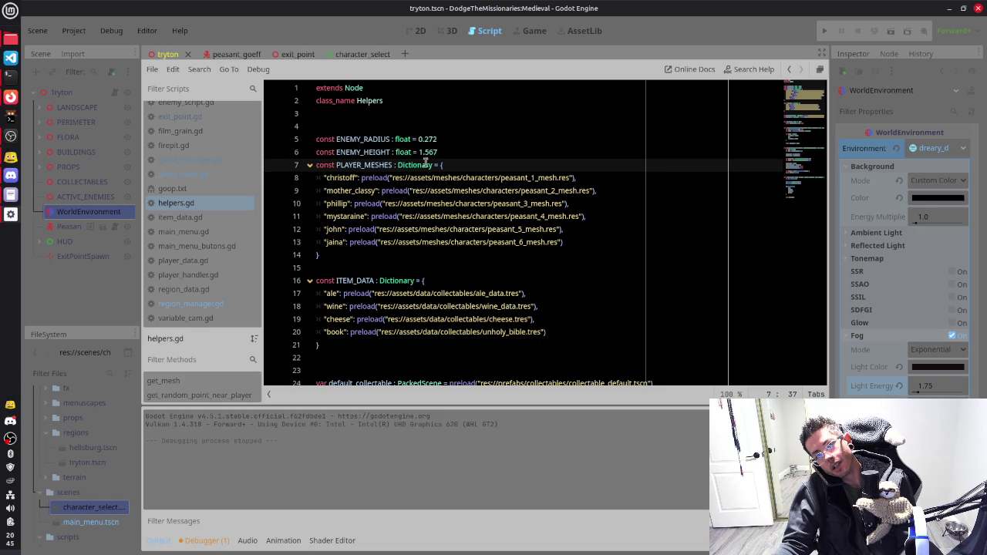
Step: Scroll through the helper functions, glance at item_data.gd, and return to helpers.gd
{"action": "scroll", "coordinate": [394, 179], "scroll_direction": "down", "scroll_amount": 4}
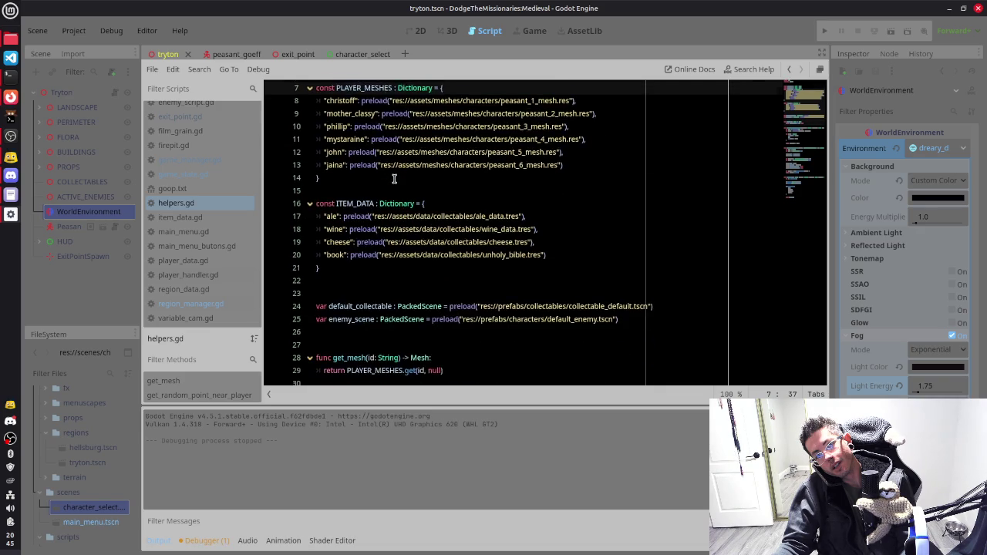
{"action": "scroll", "coordinate": [394, 201], "scroll_direction": "down", "scroll_amount": 2}
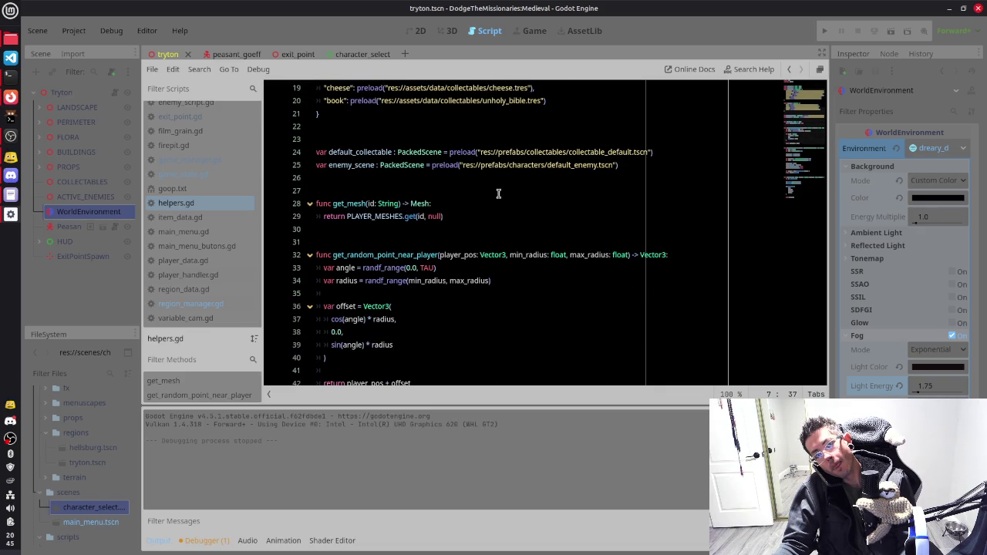
{"action": "scroll", "coordinate": [499, 194], "scroll_direction": "down", "scroll_amount": 1}
{"action": "scroll", "coordinate": [498, 193], "scroll_direction": "down", "scroll_amount": 2}
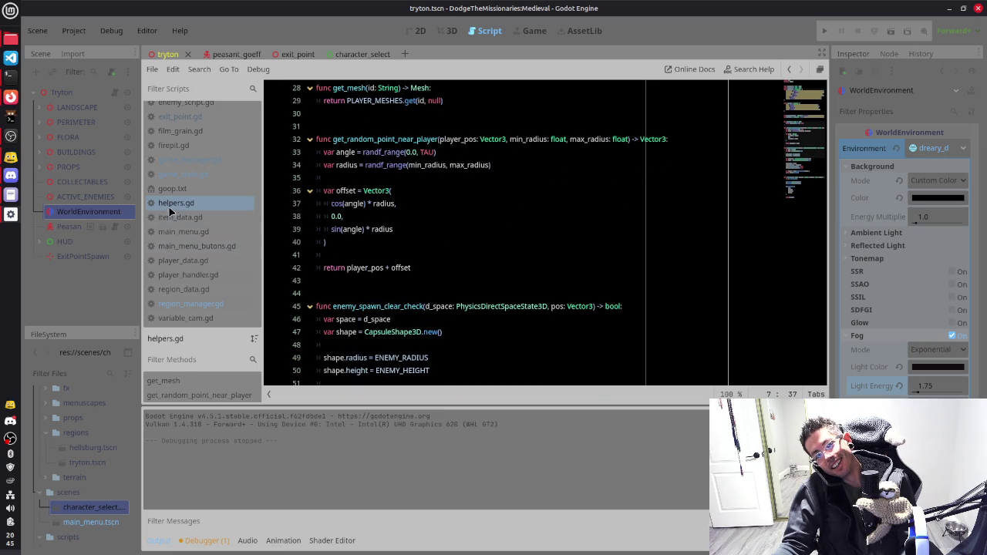
{"action": "left_click", "coordinate": [173, 216]}
{"action": "left_click", "coordinate": [225, 204]}
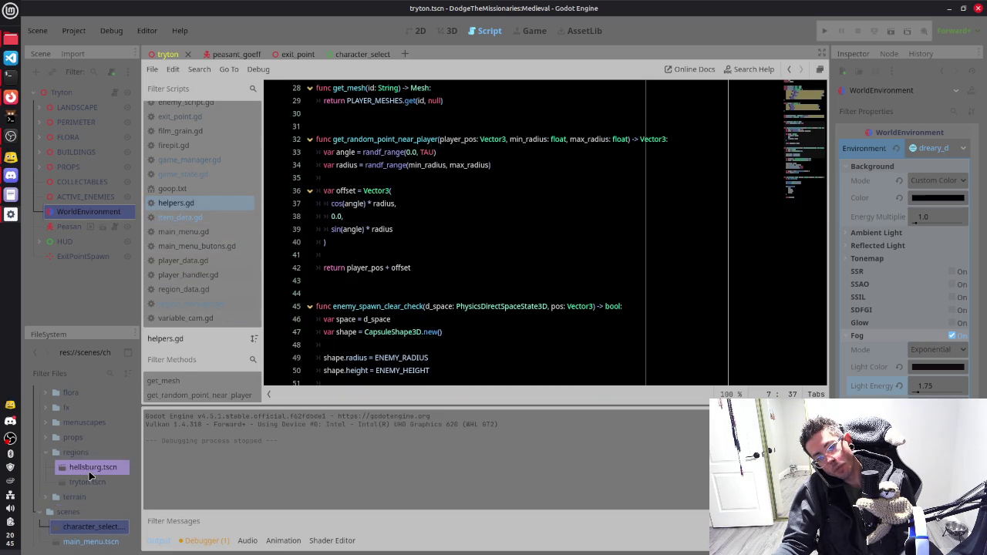
{"action": "scroll", "coordinate": [96, 498], "scroll_direction": "down", "scroll_amount": 2}
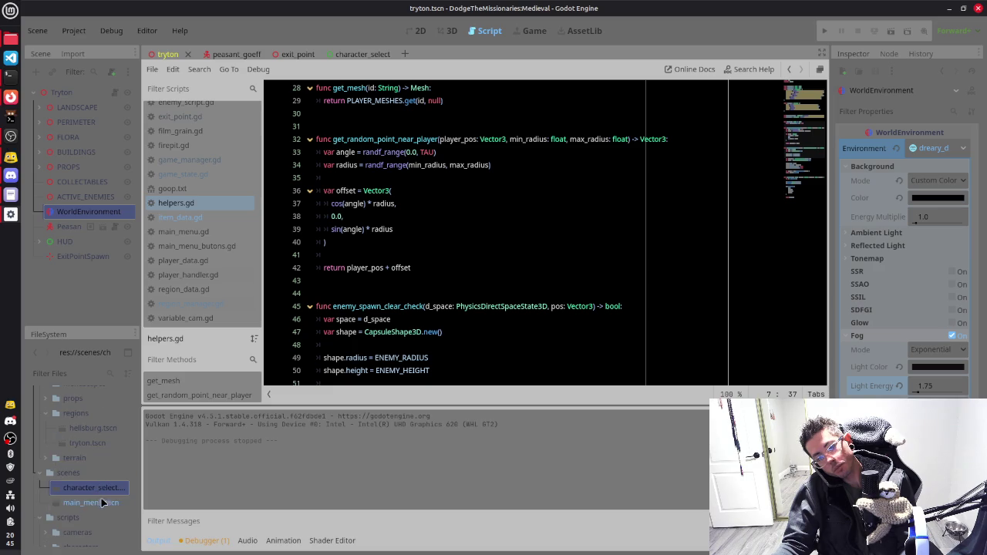
{"action": "scroll", "coordinate": [87, 462], "scroll_direction": "up", "scroll_amount": 3}
{"action": "scroll", "coordinate": [88, 462], "scroll_direction": "up", "scroll_amount": 8}
{"action": "scroll", "coordinate": [85, 461], "scroll_direction": "up", "scroll_amount": 10}
{"action": "scroll", "coordinate": [80, 448], "scroll_direction": "down", "scroll_amount": 2}
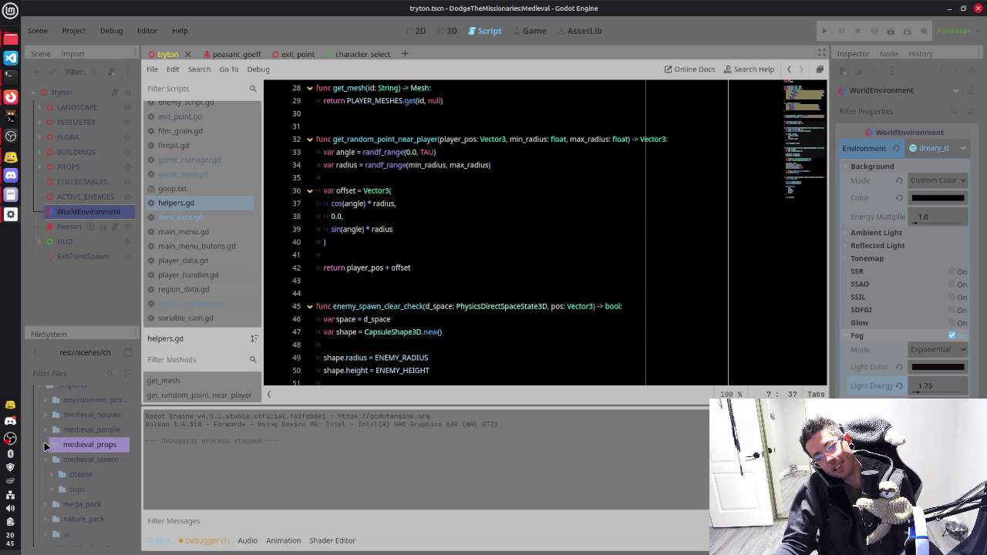
{"action": "key", "text": "alt+Tab"}
{"action": "key", "text": "alt+Tab"}
{"action": "key", "text": "alt+Tab"}
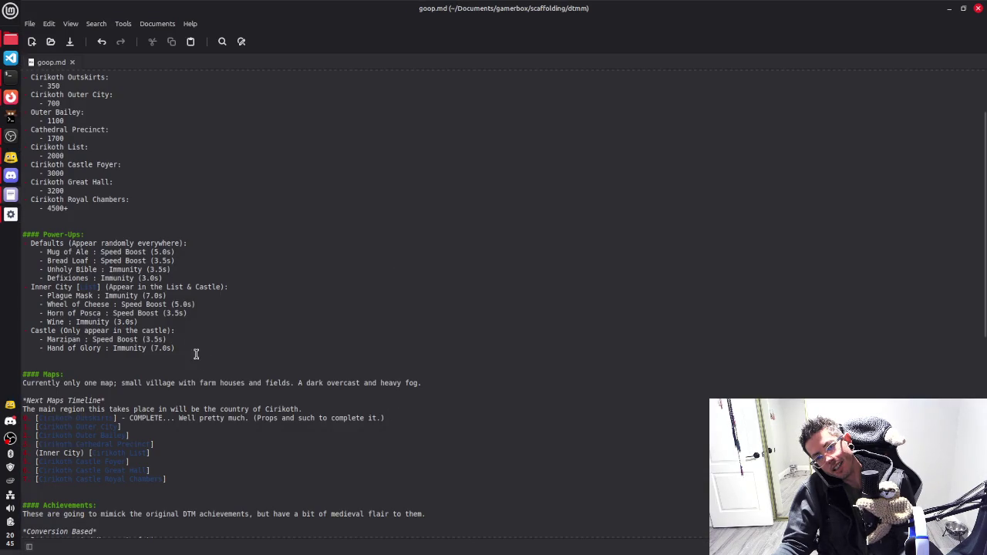
Step: Review the goop.md Power-Ups section, highlighting the Unholy Bible entry and the Castle power-up line
{"action": "scroll", "coordinate": [203, 363], "scroll_direction": "down", "scroll_amount": 2}
{"action": "left_click_drag", "start_coordinate": [41, 300], "coordinate": [92, 291]}
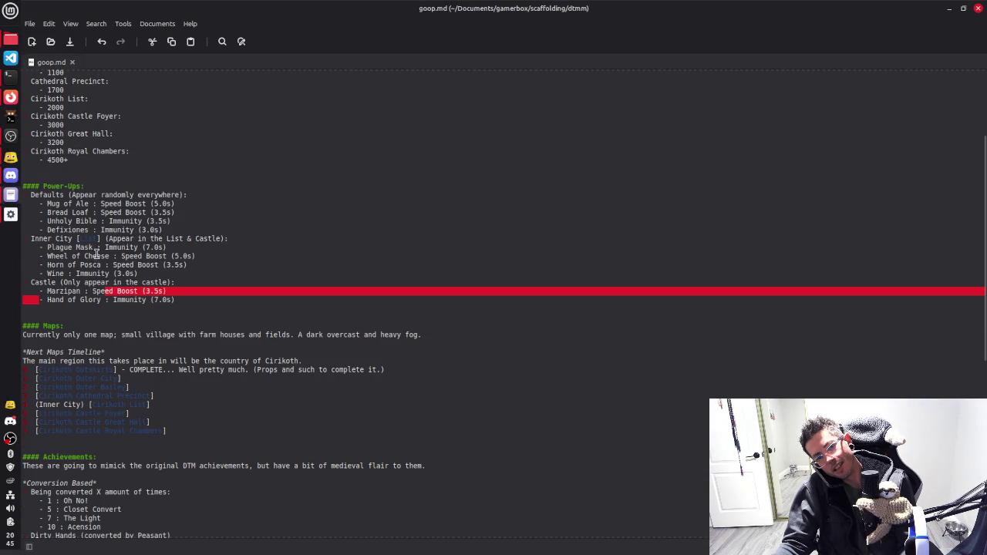
{"action": "left_click_drag", "start_coordinate": [47, 222], "coordinate": [183, 210]}
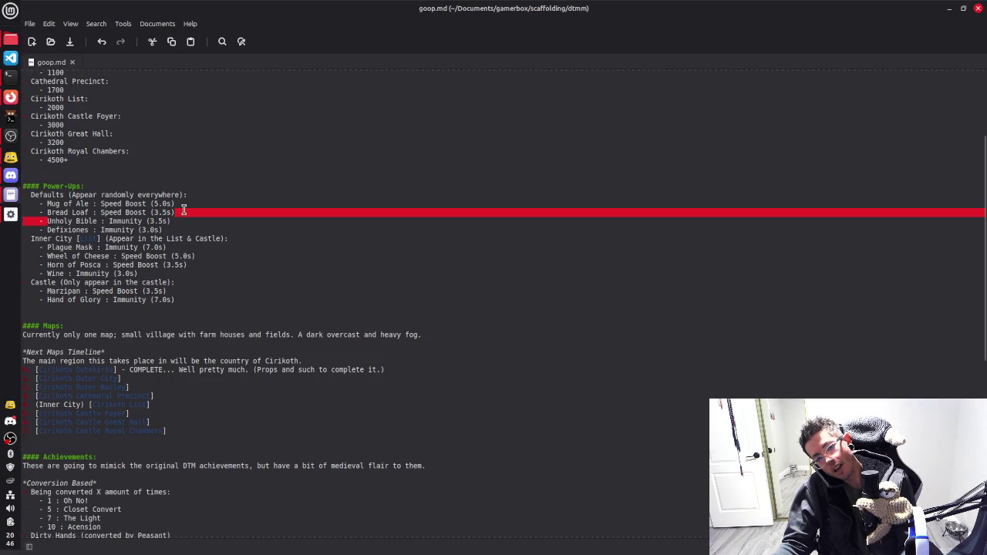
{"action": "left_click", "coordinate": [204, 229]}
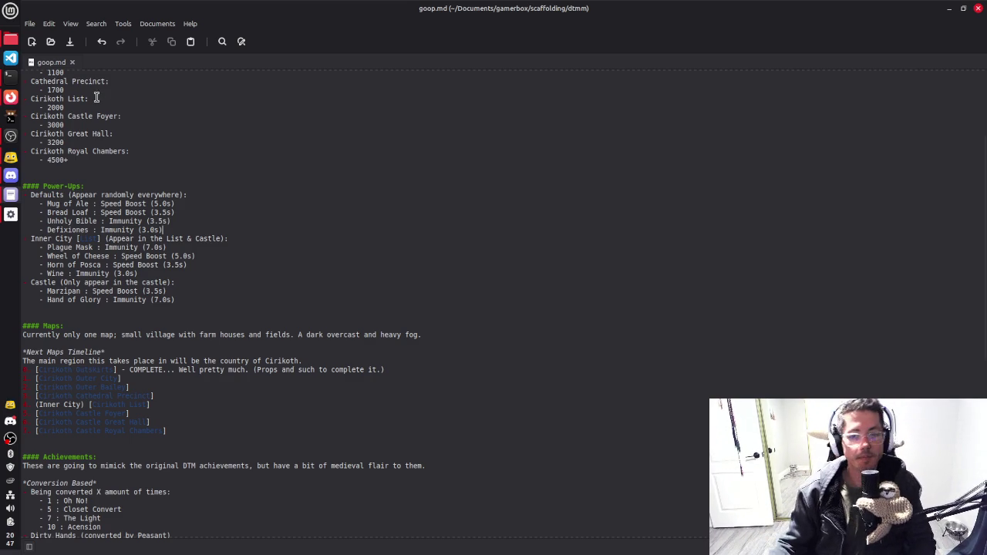
{"action": "left_click", "coordinate": [134, 283]}
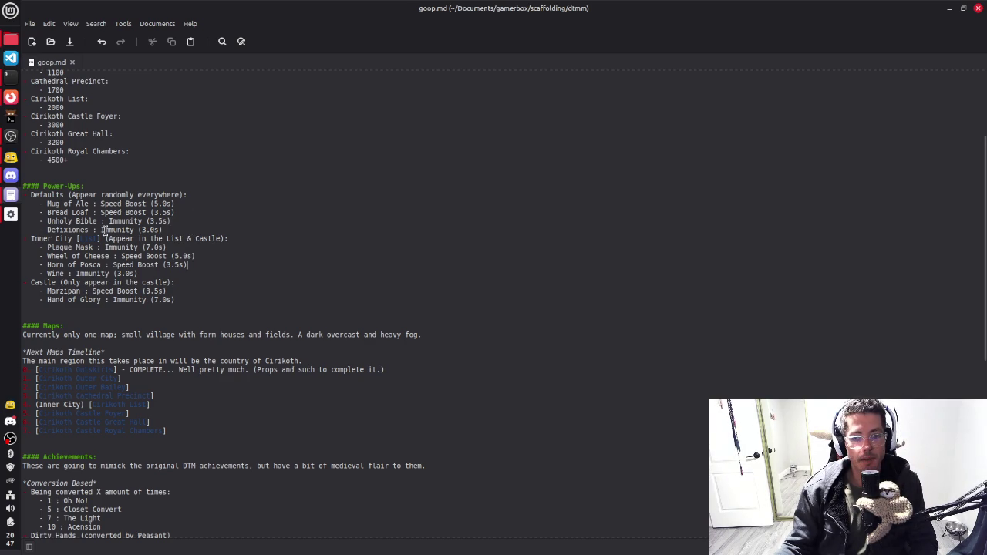
{"action": "key", "text": "alt+Tab"}
{"action": "key", "text": "alt+Tab"}
{"action": "key", "text": "alt+Tab"}
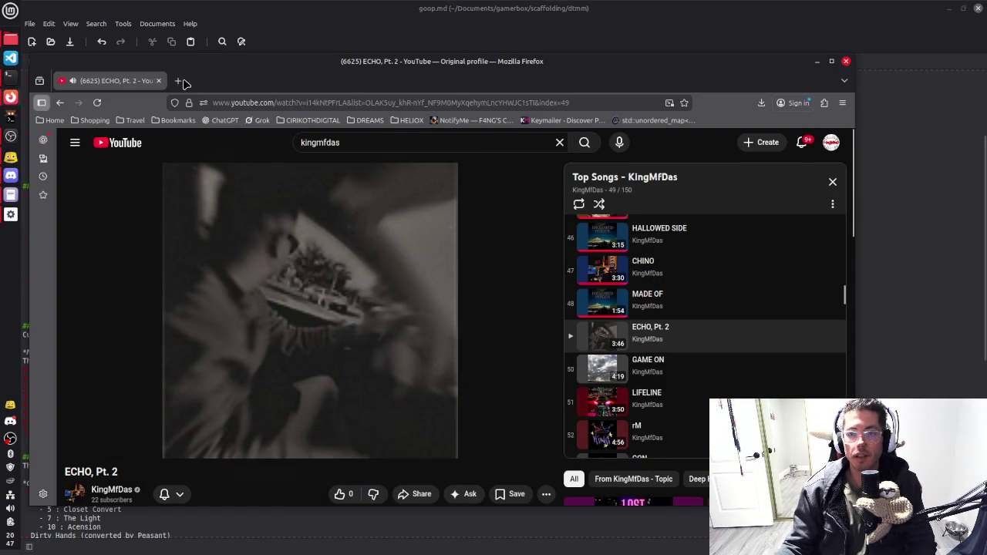
Step: Search Google for 'defixiones' in a new Firefox tab, then widen the window
{"action": "left_click", "coordinate": [171, 80]}
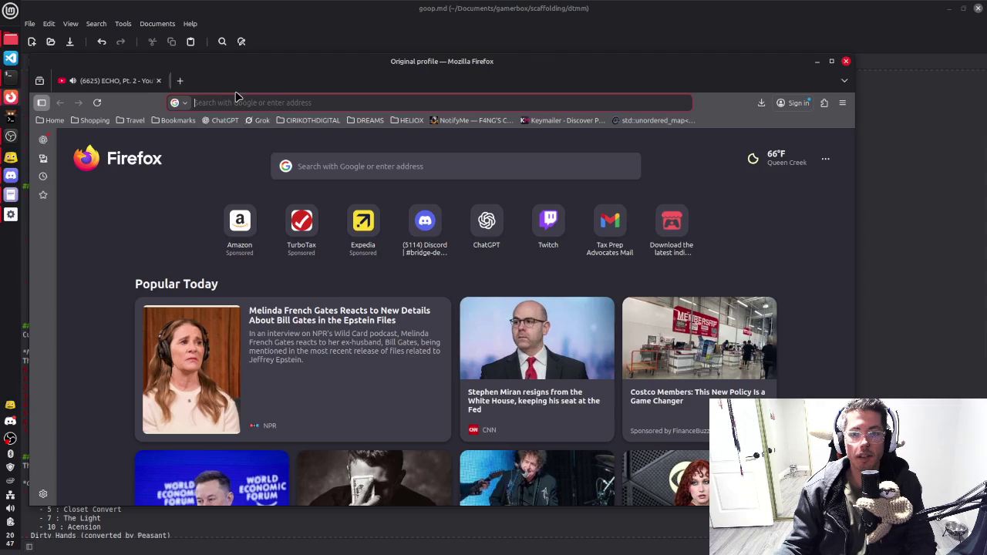
{"action": "type", "text": "defix"}
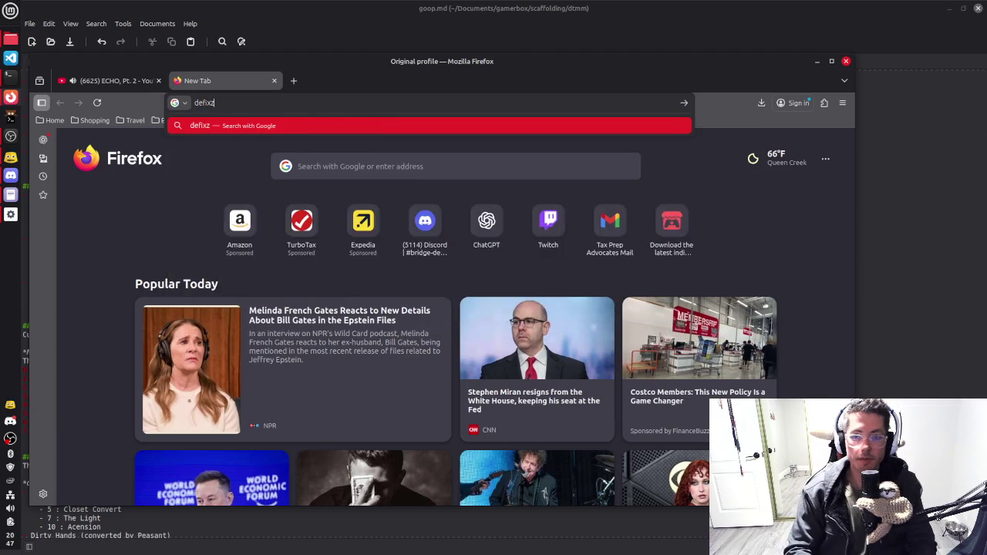
{"action": "type", "text": "iones"}
{"action": "key", "text": "Return"}
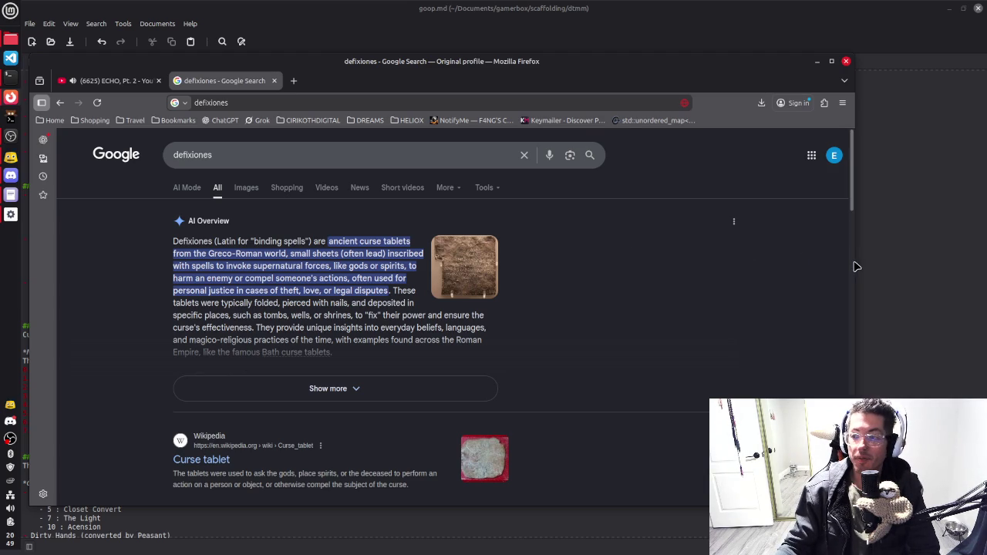
{"action": "left_click_drag", "start_coordinate": [854, 261], "coordinate": [960, 259]}
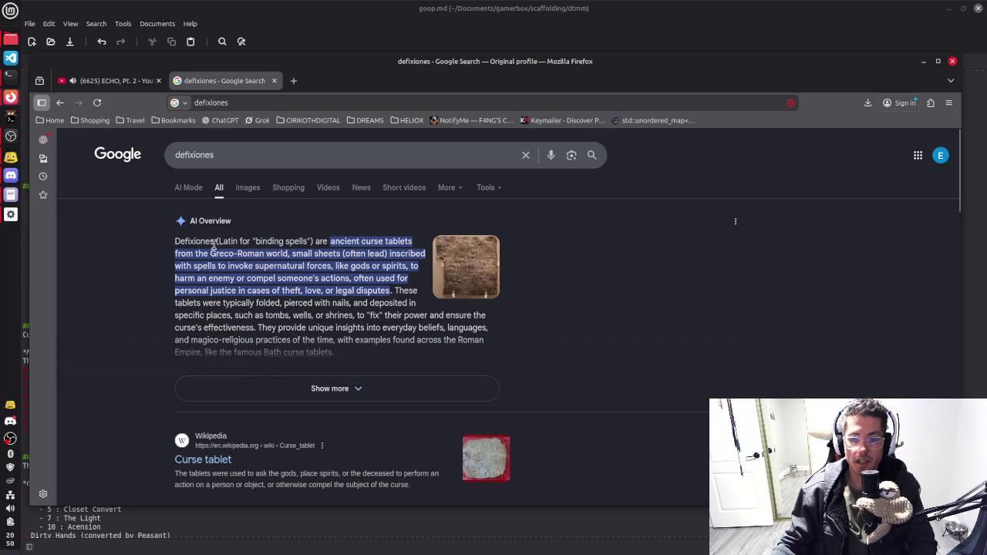
Step: Read the AI Overview on defixiones, highlighting 'Defixiones' and 'often lead', then raise goop.md
{"action": "left_click_drag", "start_coordinate": [174, 240], "coordinate": [209, 241]}
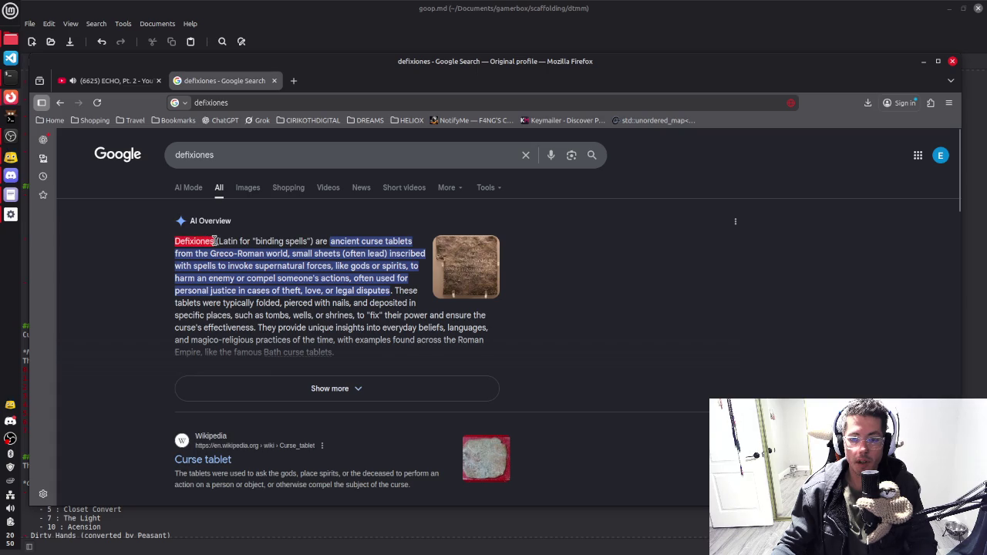
{"action": "left_click", "coordinate": [547, 280]}
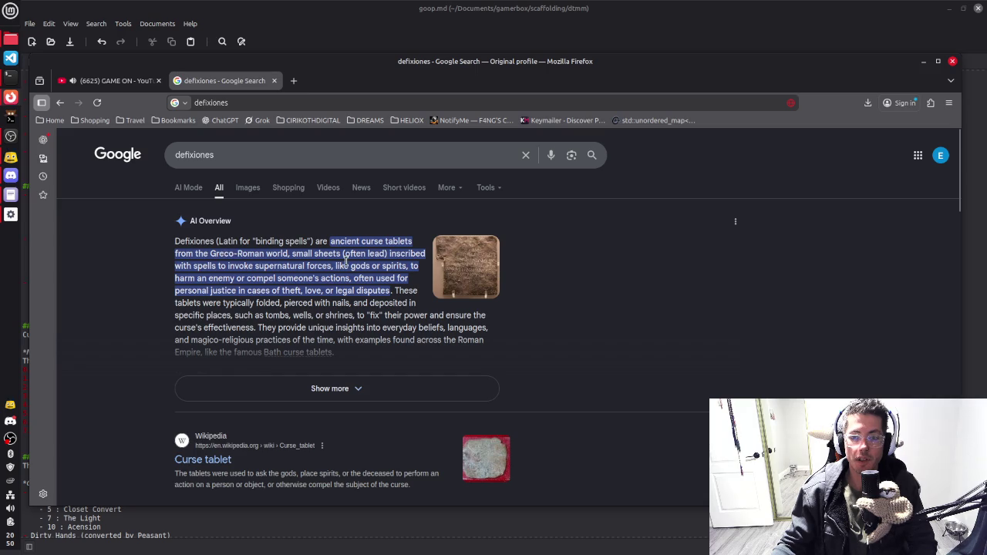
{"action": "left_click_drag", "start_coordinate": [346, 256], "coordinate": [387, 253]}
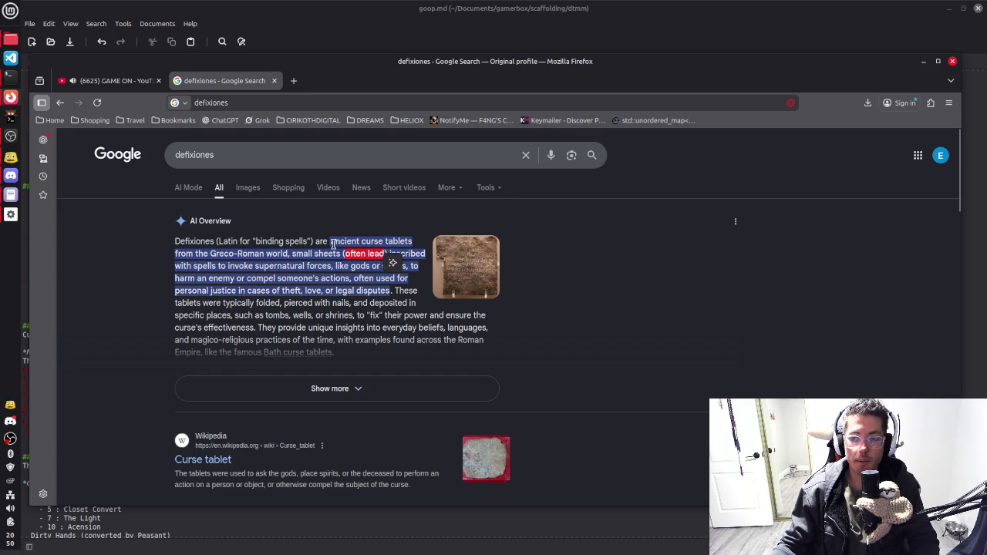
{"action": "left_click", "coordinate": [602, 280]}
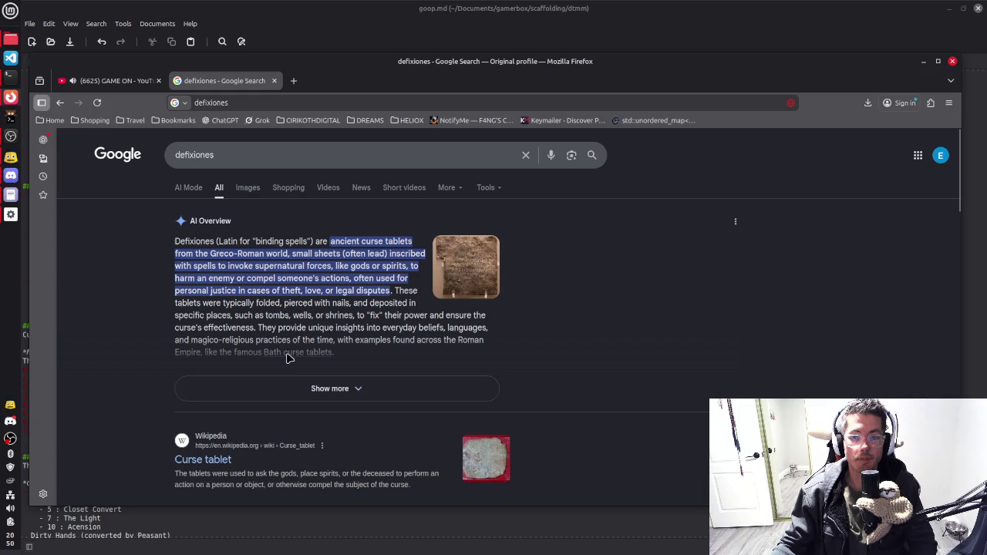
{"action": "left_click", "coordinate": [441, 12]}
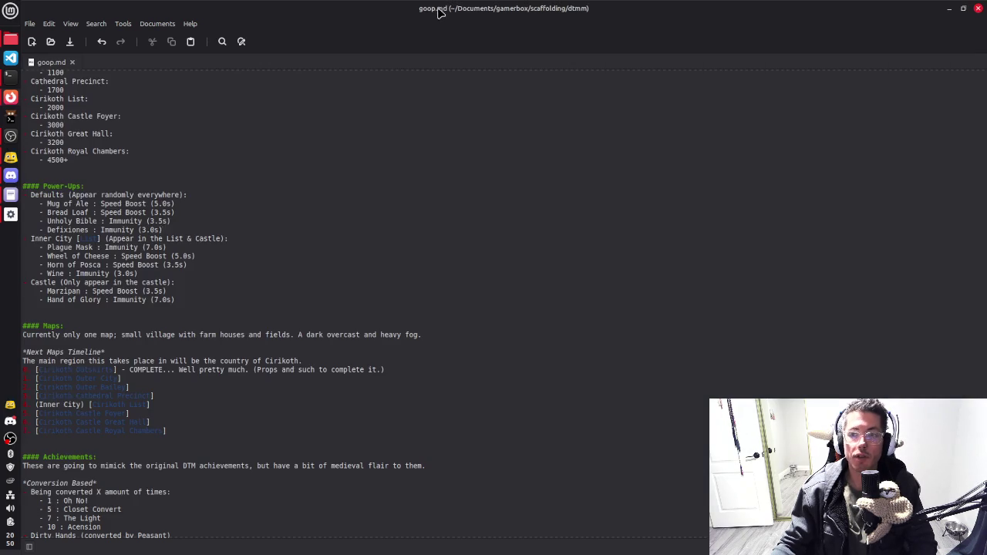
Step: In Godot, expand mega_pack, scroll to the Flat Rock .fbx models, and start a new empty scene
{"action": "key", "text": "alt+Tab"}
{"action": "key", "text": "alt+Tab"}
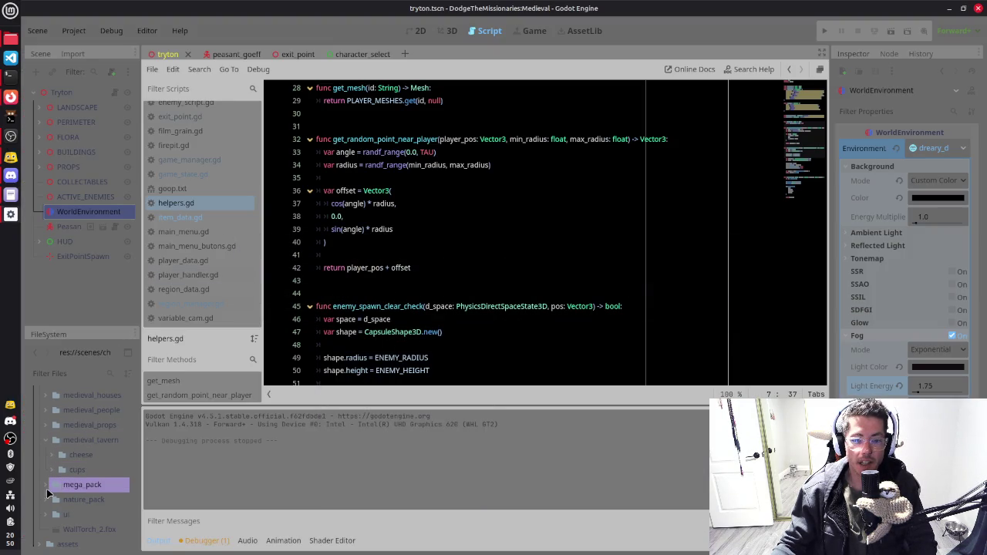
{"action": "left_click", "coordinate": [48, 485]}
{"action": "scroll", "coordinate": [86, 461], "scroll_direction": "down", "scroll_amount": 3}
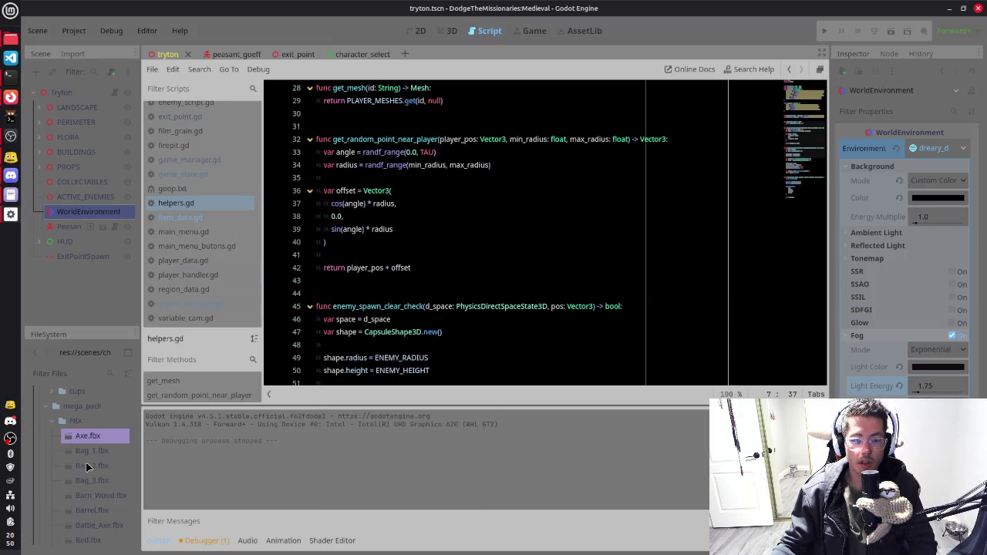
{"action": "scroll", "coordinate": [85, 466], "scroll_direction": "down", "scroll_amount": 5}
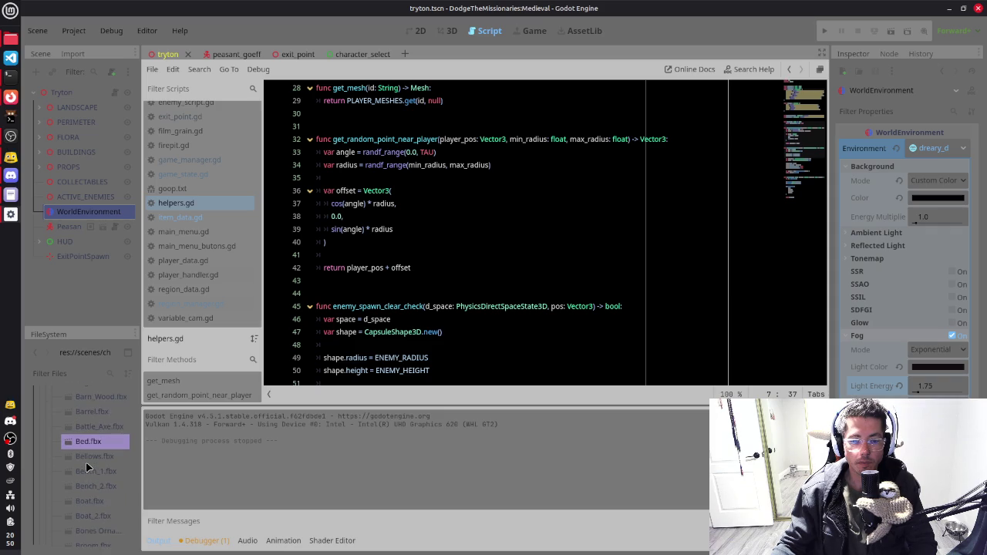
{"action": "scroll", "coordinate": [85, 462], "scroll_direction": "down", "scroll_amount": 3}
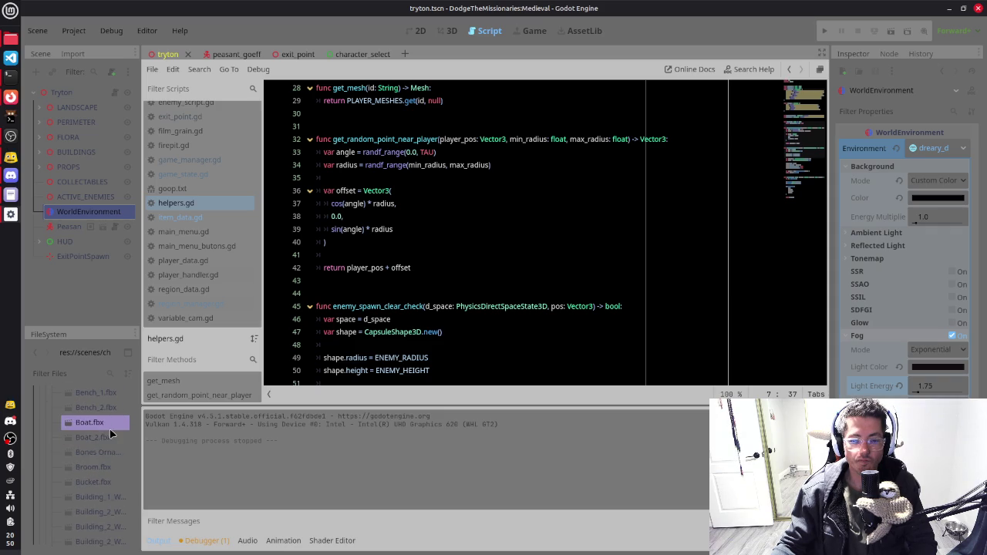
{"action": "scroll", "coordinate": [100, 455], "scroll_direction": "down", "scroll_amount": 4}
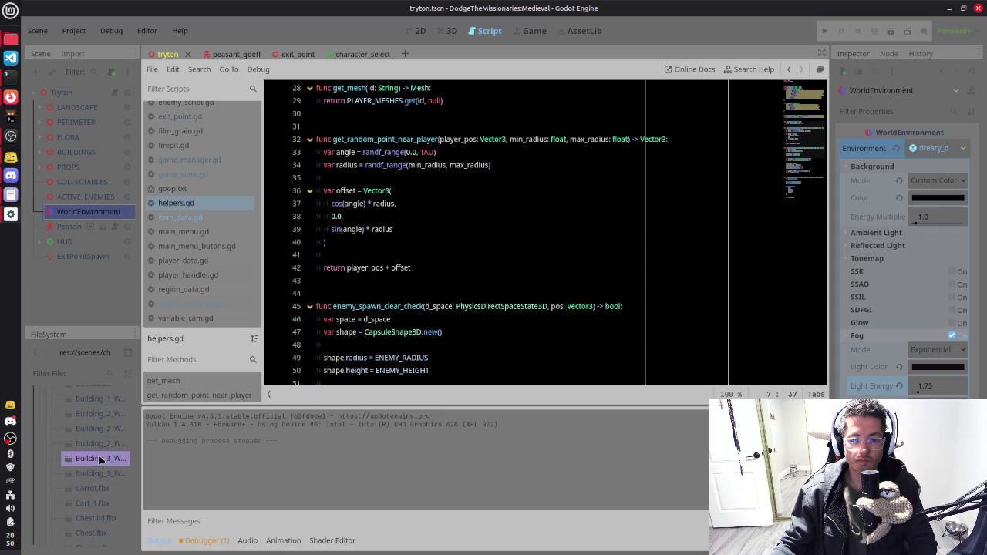
{"action": "scroll", "coordinate": [98, 454], "scroll_direction": "down", "scroll_amount": 3}
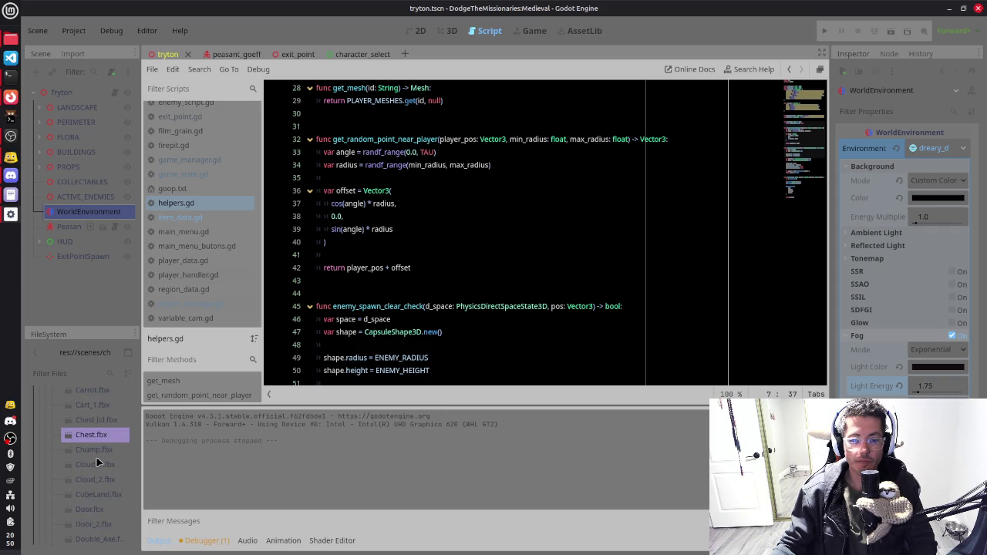
{"action": "scroll", "coordinate": [96, 458], "scroll_direction": "down", "scroll_amount": 3}
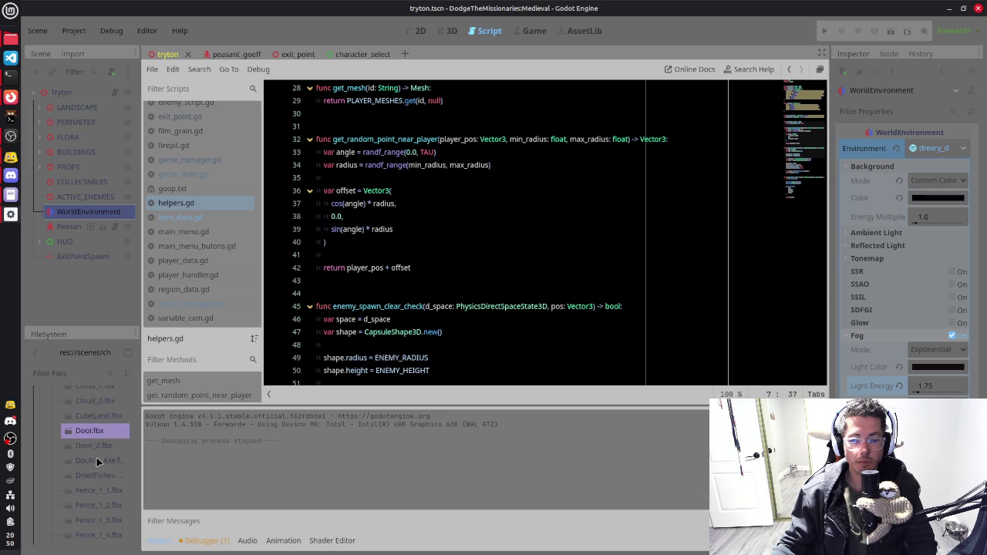
{"action": "scroll", "coordinate": [97, 458], "scroll_direction": "down", "scroll_amount": 6}
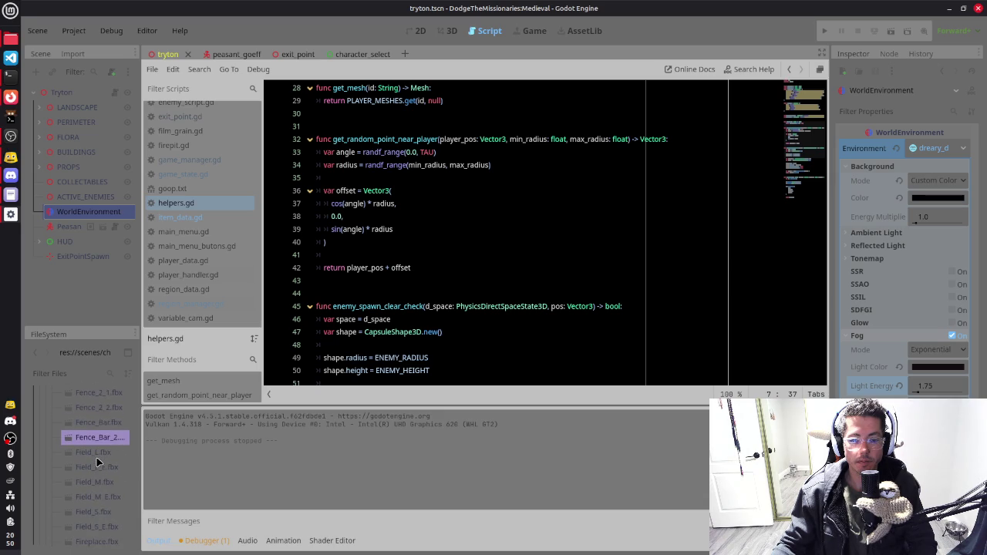
{"action": "scroll", "coordinate": [98, 461], "scroll_direction": "down", "scroll_amount": 3}
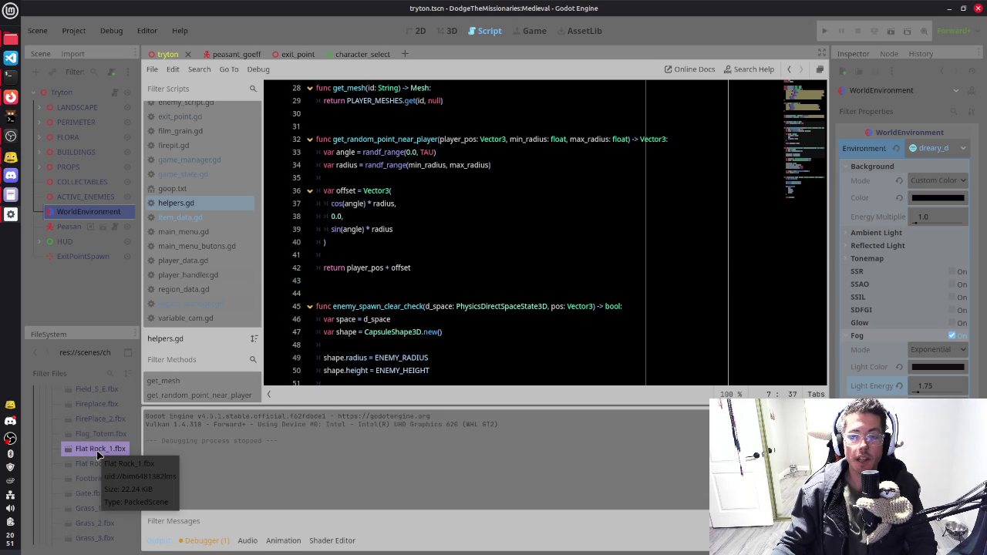
{"action": "left_click", "coordinate": [404, 58]}
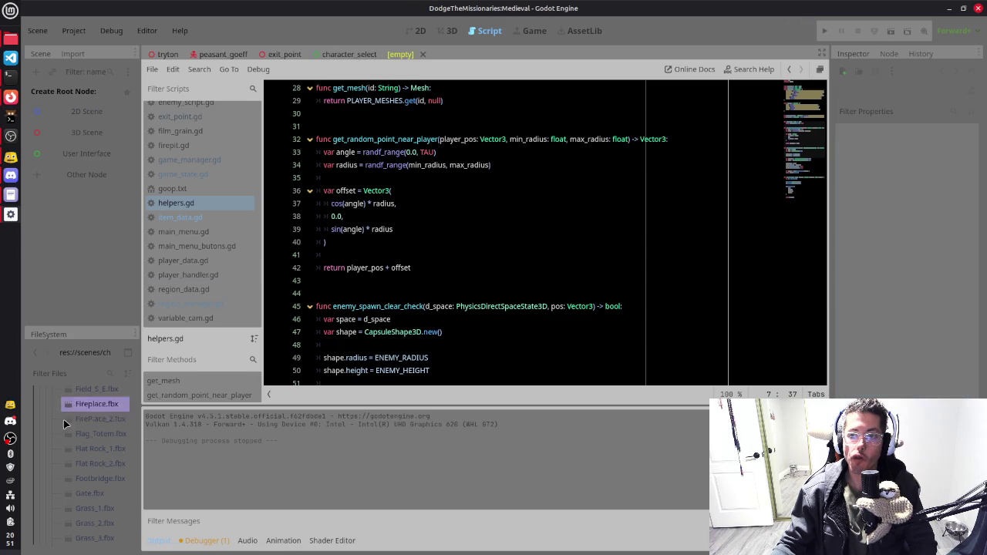
Step: Create an inherited scene from Flat Rock_2.fbx and orbit around the rock in the 3D view
{"action": "right_click", "coordinate": [105, 468]}
{"action": "left_click", "coordinate": [154, 287]}
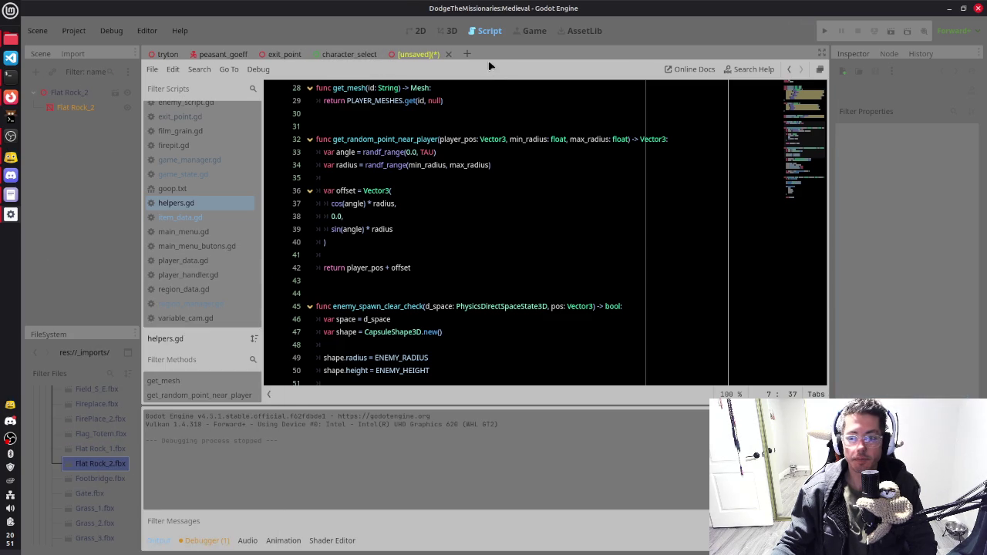
{"action": "left_click", "coordinate": [447, 31]}
{"action": "mouse_move", "coordinate": [579, 232]}
{"action": "left_mouse_down"}
{"action": "mouse_move", "coordinate": [515, 283]}
{"action": "mouse_move", "coordinate": [504, 316]}
{"action": "mouse_move", "coordinate": [591, 242]}
{"action": "mouse_move", "coordinate": [590, 172]}
{"action": "left_mouse_up"}
{"action": "mouse_move", "coordinate": [397, 217]}
{"action": "left_mouse_down"}
{"action": "mouse_move", "coordinate": [599, 238]}
{"action": "mouse_move", "coordinate": [542, 213]}
{"action": "mouse_move", "coordinate": [424, 255]}
{"action": "left_mouse_up"}
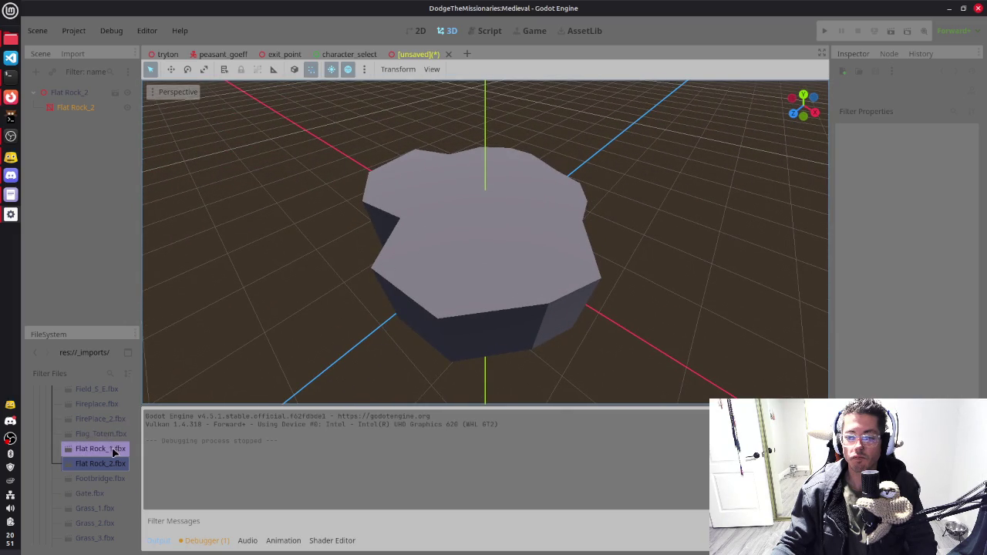
Step: Make an extra Flat Rock_1 inherited scene, then close it without saving
{"action": "right_click", "coordinate": [100, 448]}
{"action": "left_click", "coordinate": [166, 273]}
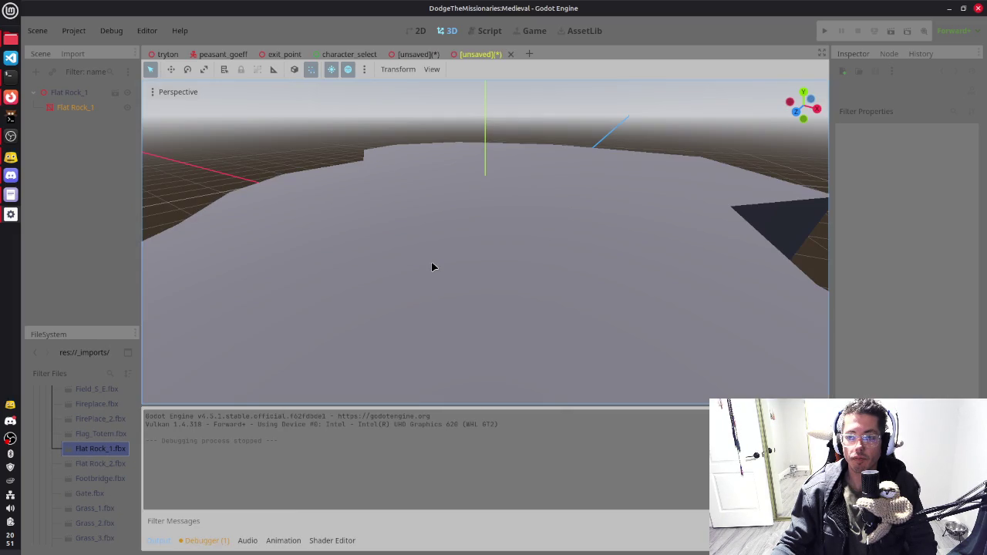
{"action": "left_click", "coordinate": [511, 54]}
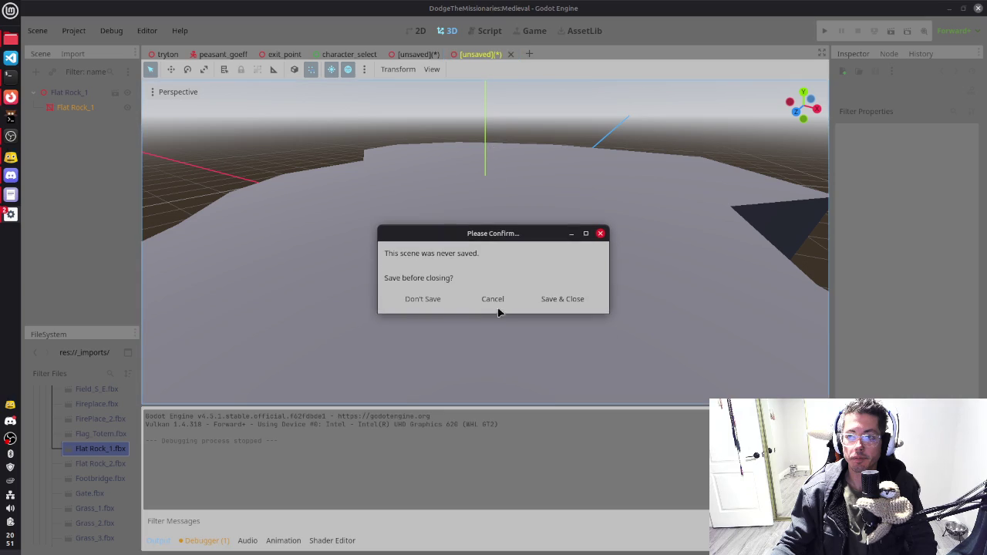
{"action": "left_click", "coordinate": [423, 299]}
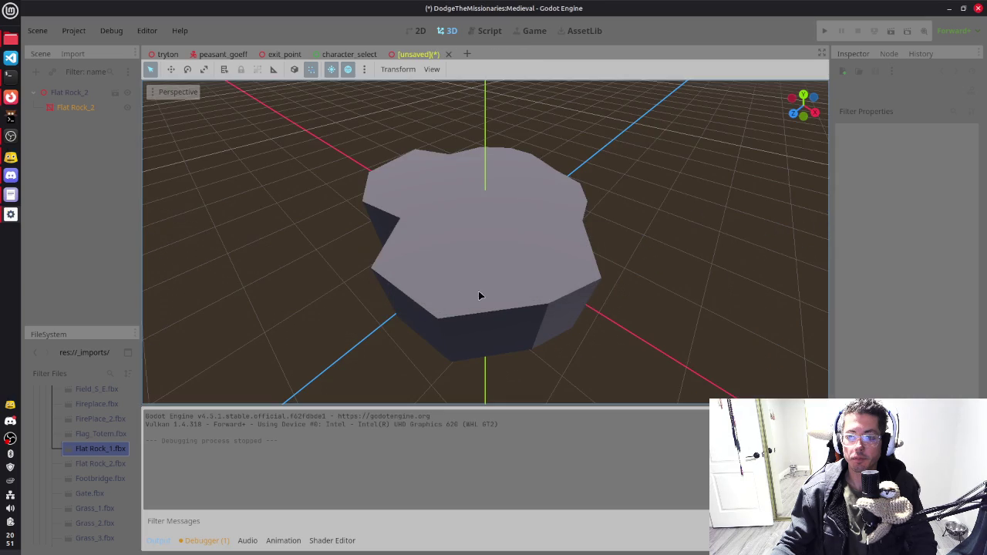
Step: Select the Flat Rock_2 mesh node and expand its Mesh resource in the Inspector
{"action": "left_click", "coordinate": [90, 111]}
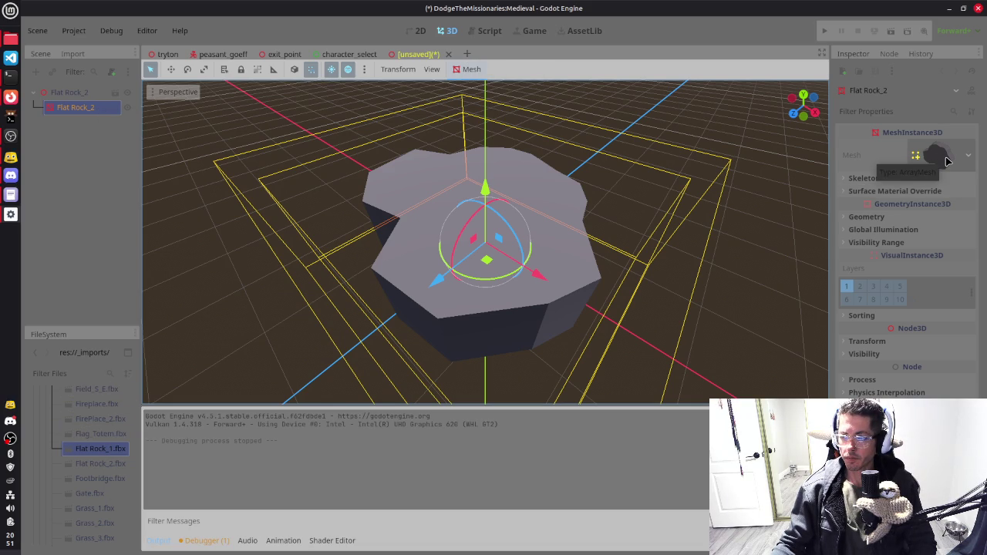
{"action": "left_click", "coordinate": [947, 160]}
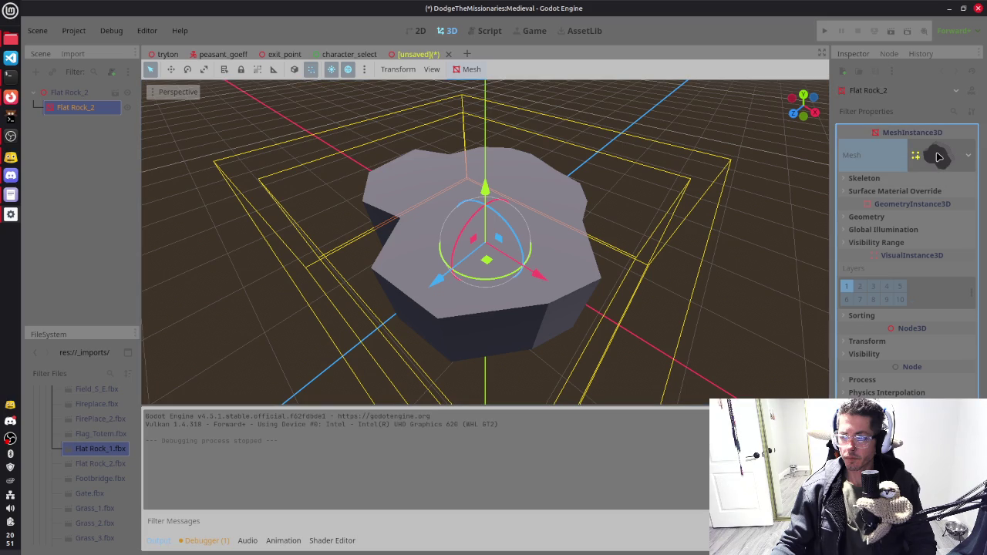
{"action": "left_click", "coordinate": [940, 158]}
{"action": "left_click", "coordinate": [963, 156]}
{"action": "left_click", "coordinate": [933, 157]}
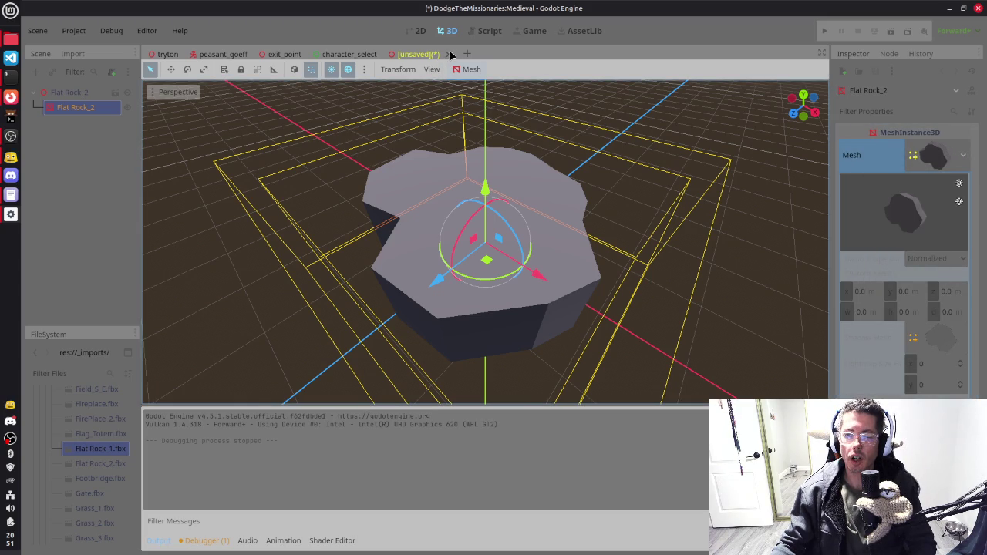
Step: Check item_data.gd, return to helpers.gd's ITEM_DATA list, and collapse the mega_pack folder
{"action": "left_click", "coordinate": [486, 30]}
{"action": "left_click", "coordinate": [185, 218]}
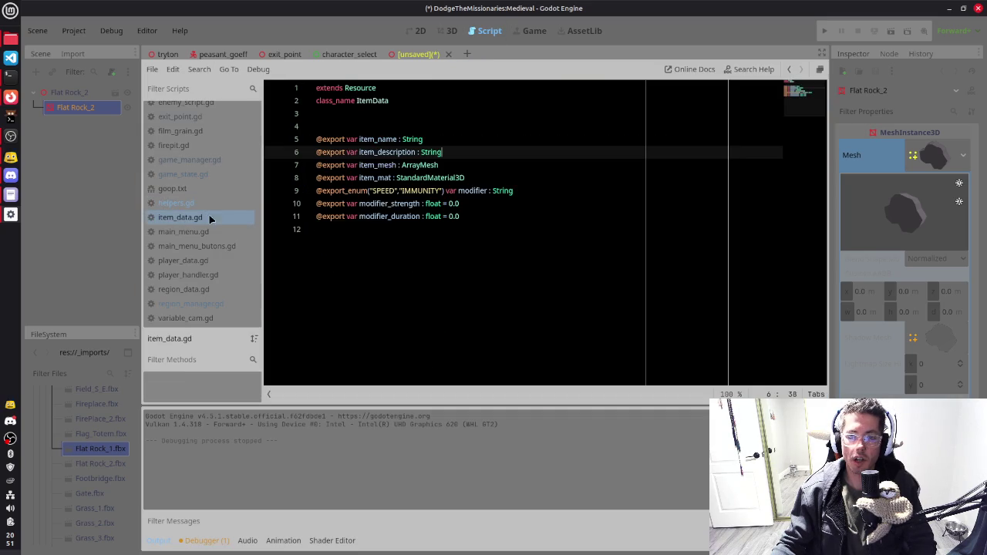
{"action": "left_click", "coordinate": [220, 203]}
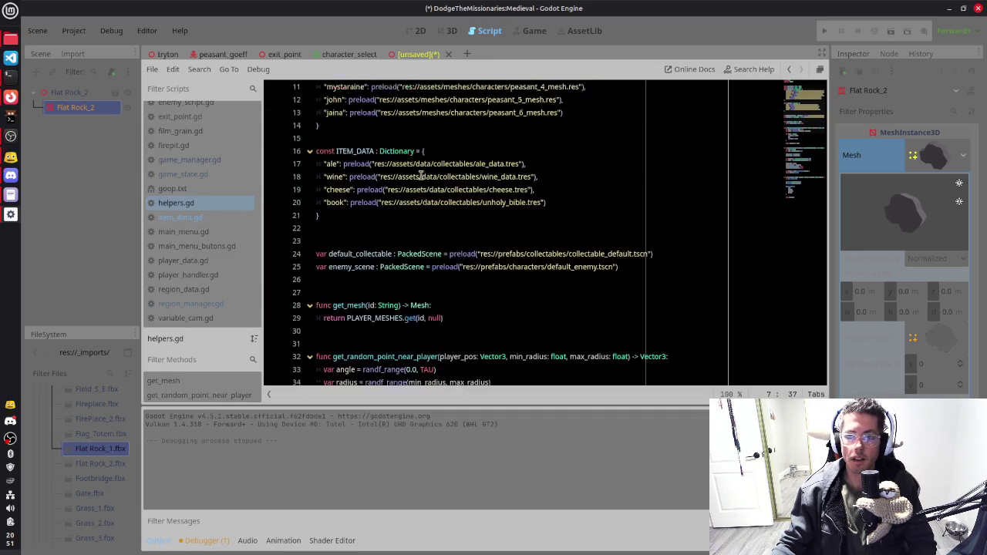
{"action": "scroll", "coordinate": [378, 289], "scroll_direction": "down", "scroll_amount": 1}
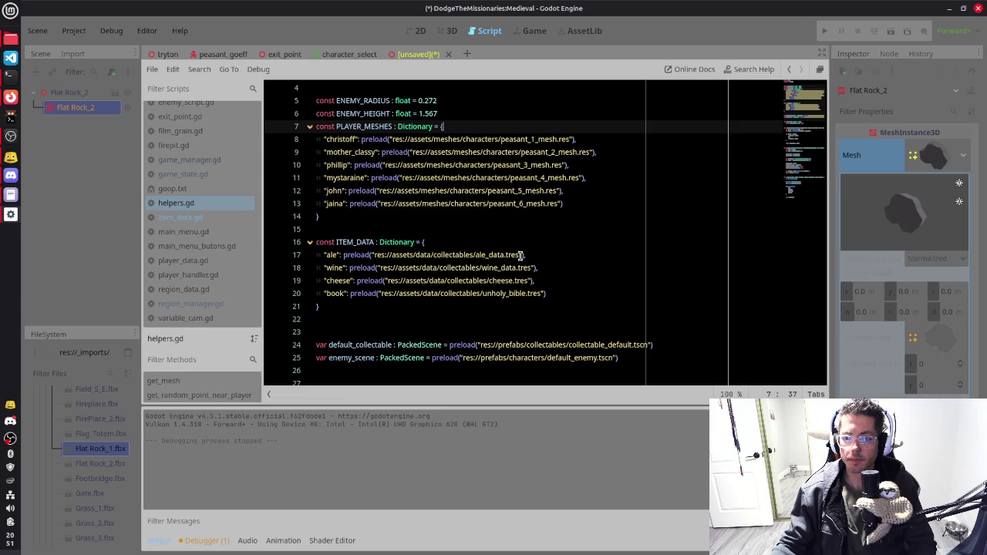
{"action": "scroll", "coordinate": [77, 409], "scroll_direction": "up", "scroll_amount": 10}
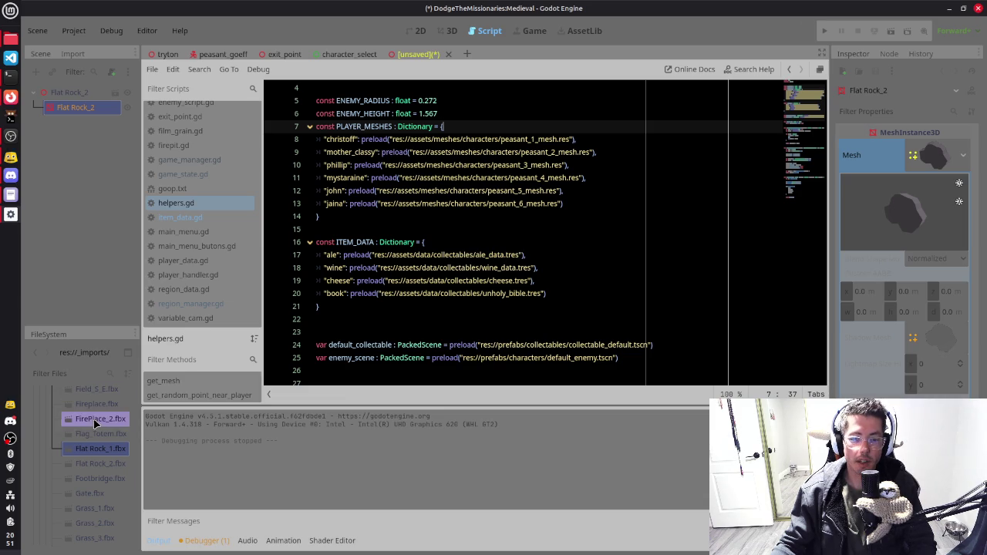
{"action": "scroll", "coordinate": [93, 416], "scroll_direction": "up", "scroll_amount": 5}
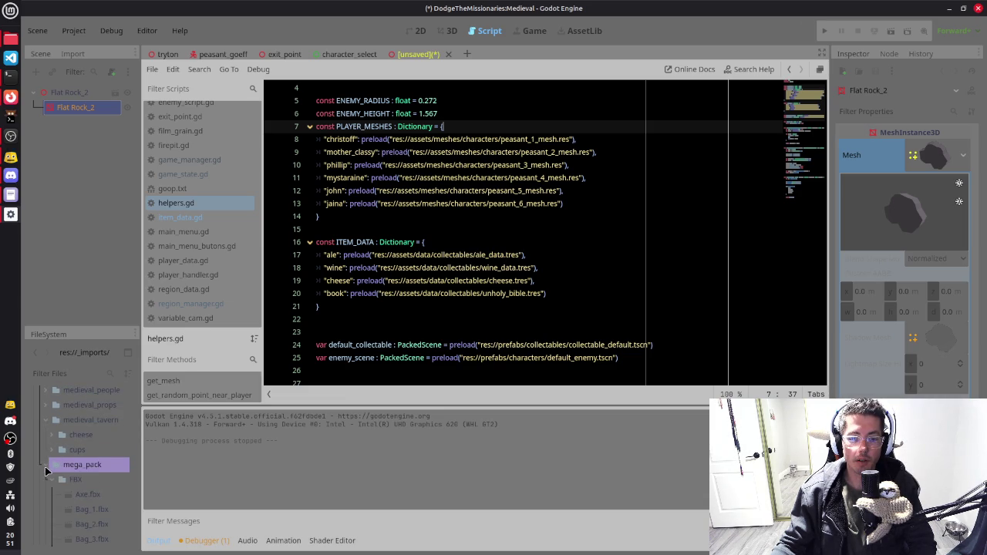
{"action": "left_click", "coordinate": [48, 469]}
Step: Read the default power-ups lines in goop.md, then return to Godot
{"action": "key", "text": "alt+Tab"}
{"action": "key", "text": "alt+Tab"}
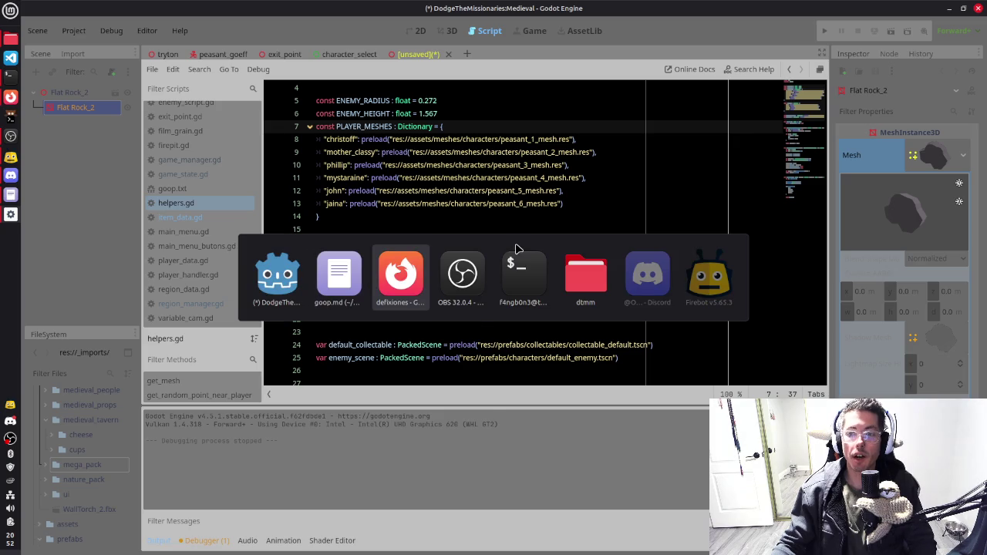
{"action": "left_click", "coordinate": [338, 273]}
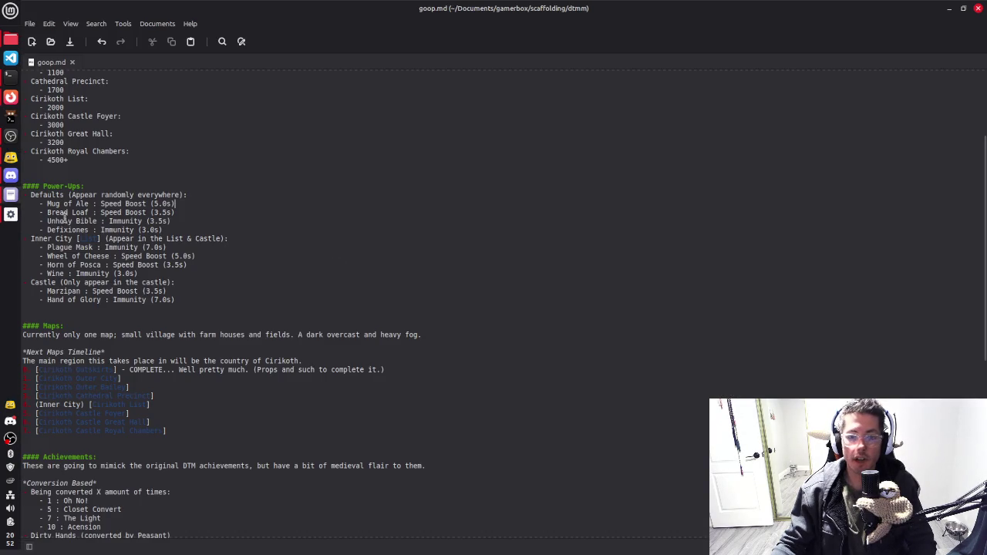
{"action": "left_click_drag", "start_coordinate": [44, 199], "coordinate": [166, 233]}
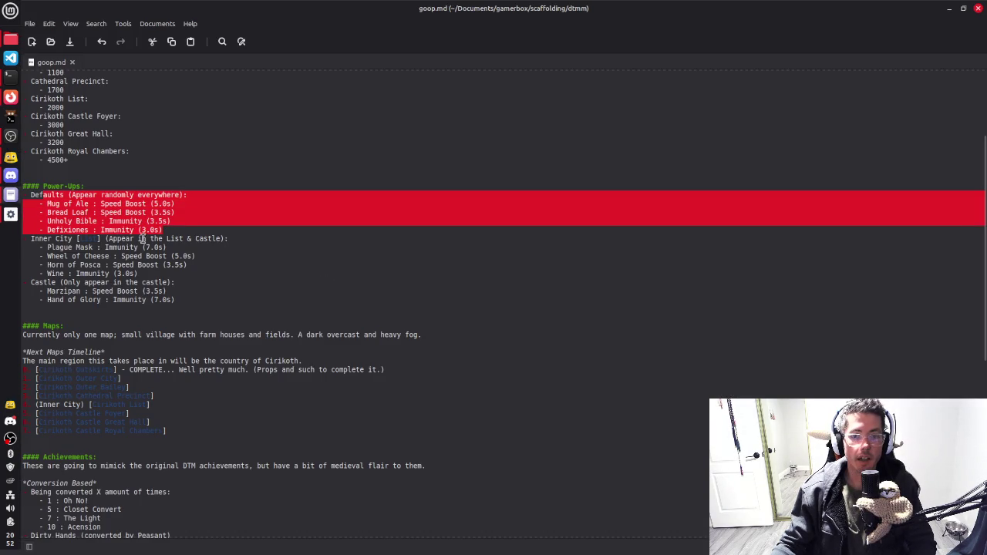
{"action": "left_click", "coordinate": [111, 213]}
{"action": "key", "text": "alt+Tab"}
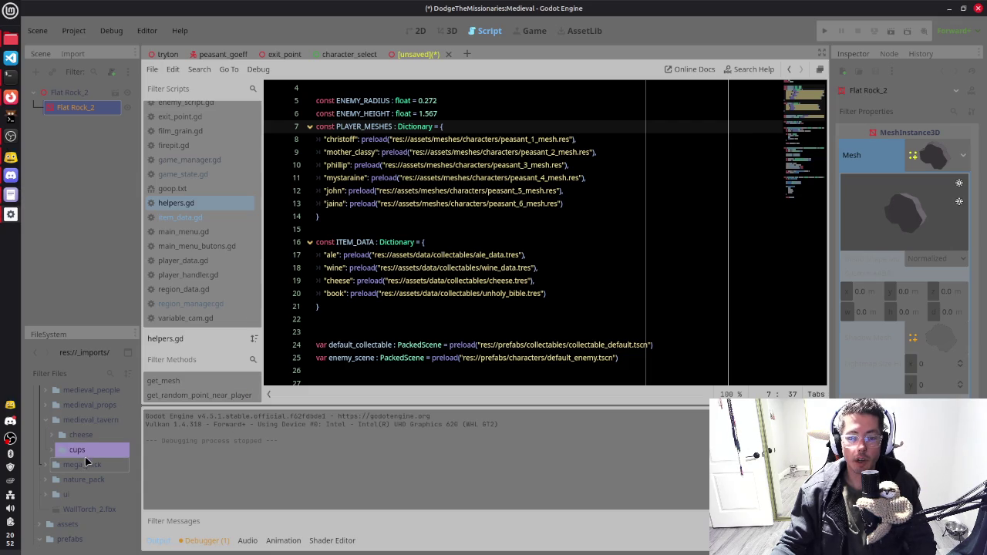
Step: Expand the assets folder and reveal the collectables data folder's files in the FileSystem dock
{"action": "scroll", "coordinate": [83, 468], "scroll_direction": "down", "scroll_amount": 1}
{"action": "scroll", "coordinate": [81, 470], "scroll_direction": "down", "scroll_amount": 5}
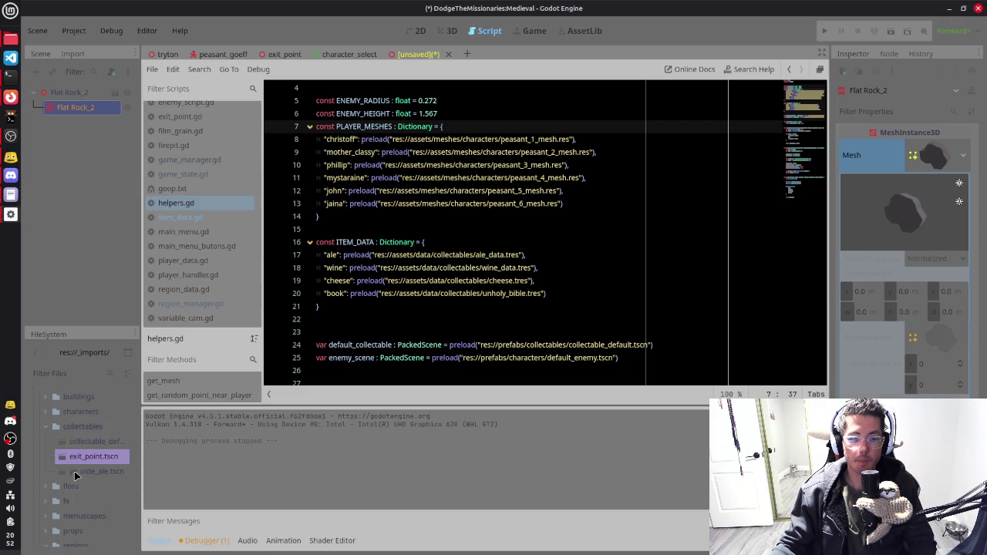
{"action": "scroll", "coordinate": [75, 476], "scroll_direction": "up", "scroll_amount": 1}
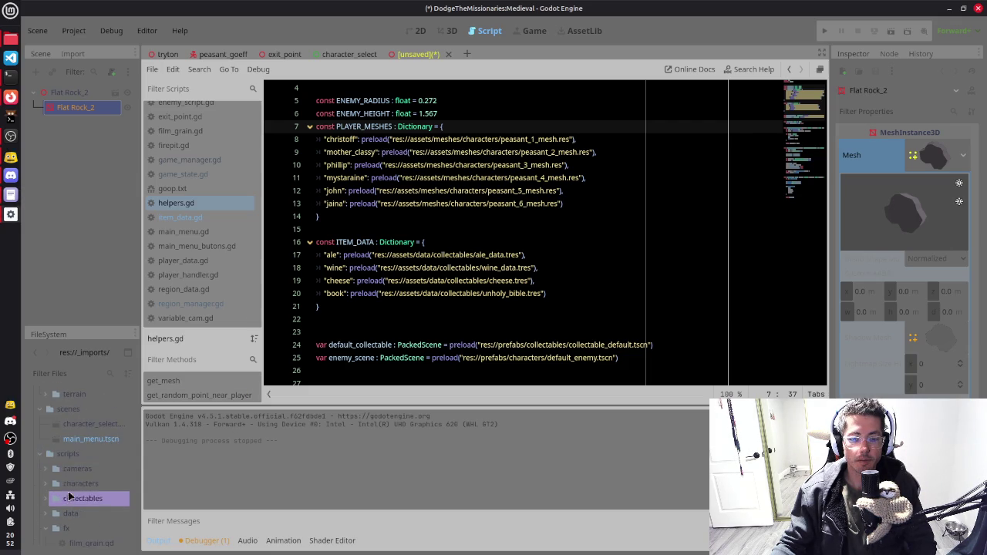
{"action": "scroll", "coordinate": [69, 455], "scroll_direction": "up", "scroll_amount": 5}
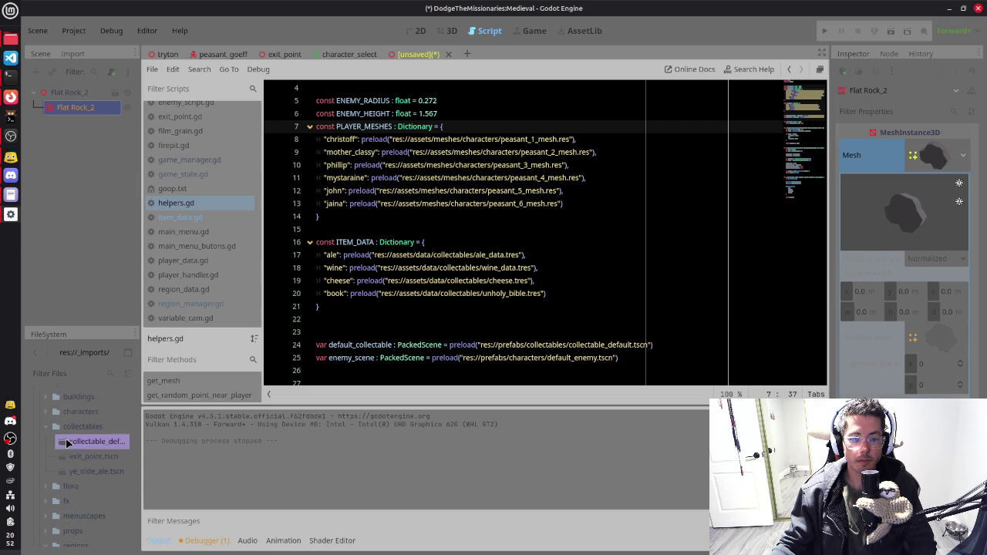
{"action": "scroll", "coordinate": [62, 432], "scroll_direction": "up", "scroll_amount": 5}
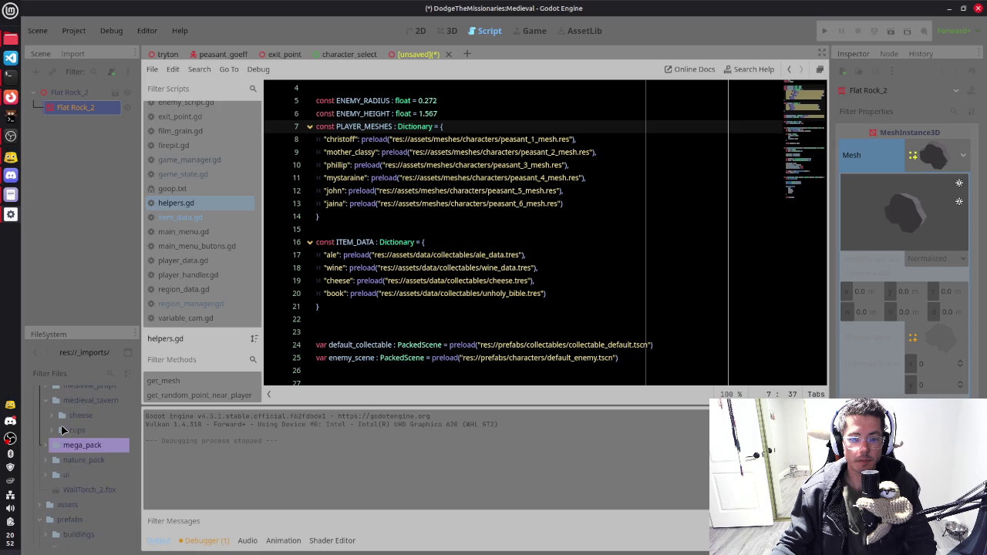
{"action": "left_click", "coordinate": [45, 503]}
{"action": "scroll", "coordinate": [47, 493], "scroll_direction": "down", "scroll_amount": 3}
{"action": "left_click", "coordinate": [60, 473]}
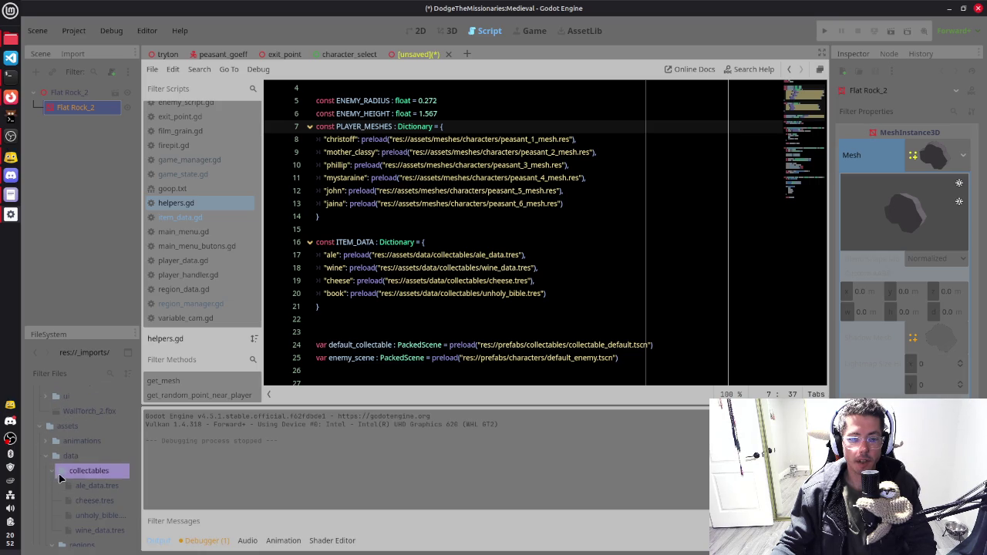
Step: Create a new ItemData resource in collectables saved as defixiones.tres
{"action": "right_click", "coordinate": [88, 473]}
{"action": "mouse_move", "coordinate": [125, 335]}
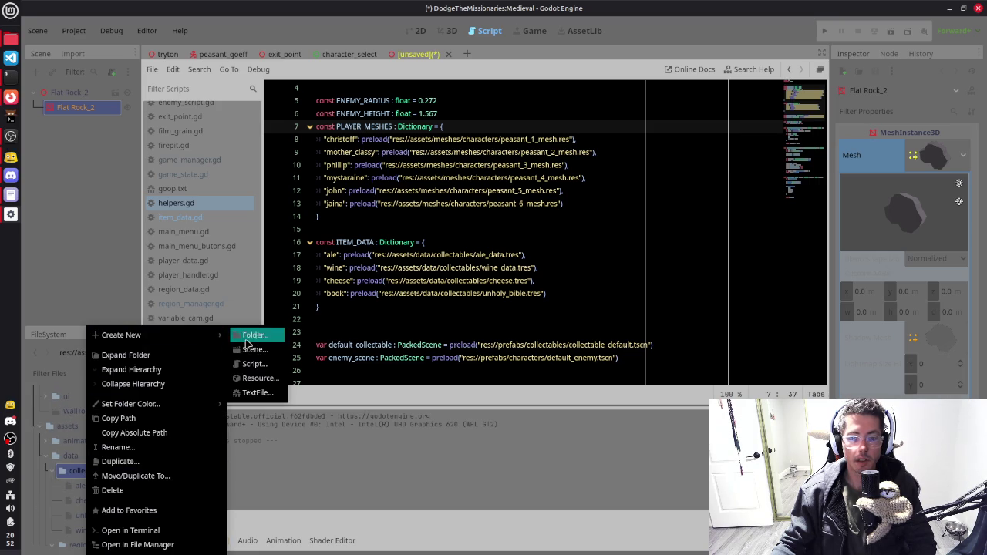
{"action": "key", "text": "Escape"}
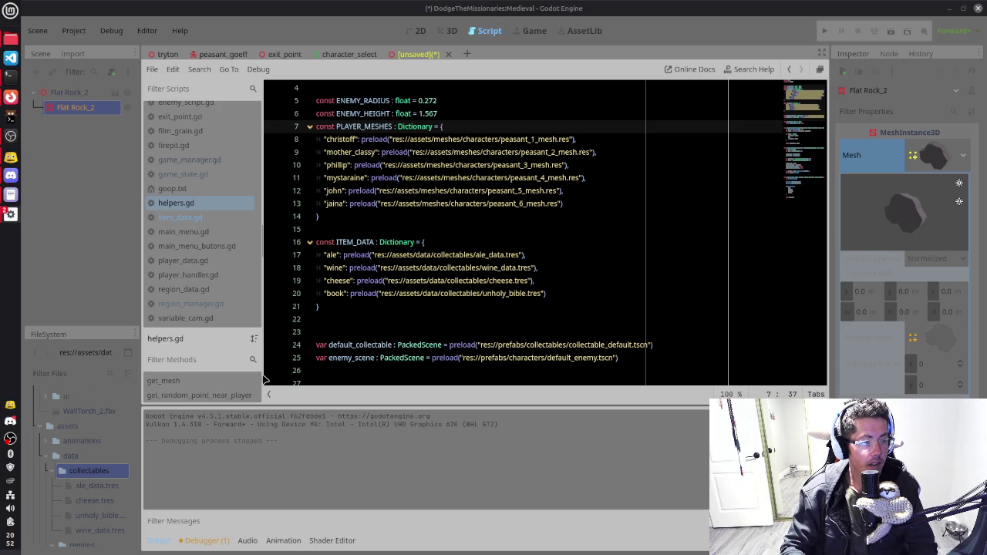
{"action": "type", "text": "deixion"}
{"action": "key", "text": "BackSpace"}
{"action": "key", "text": "BackSpace"}
{"action": "key", "text": "BackSpace"}
{"action": "type", "text": "fixiones.tres"}
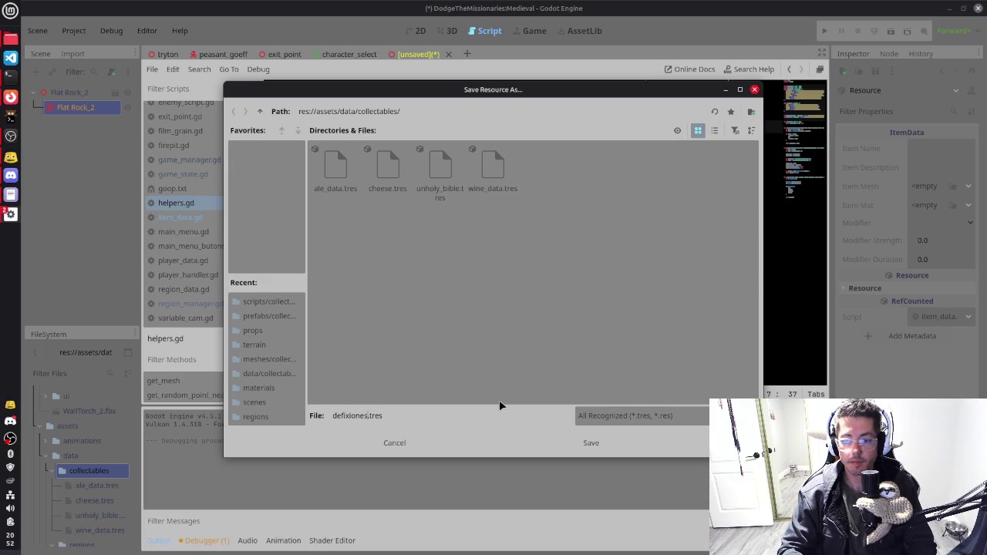
{"action": "key", "text": "Return"}
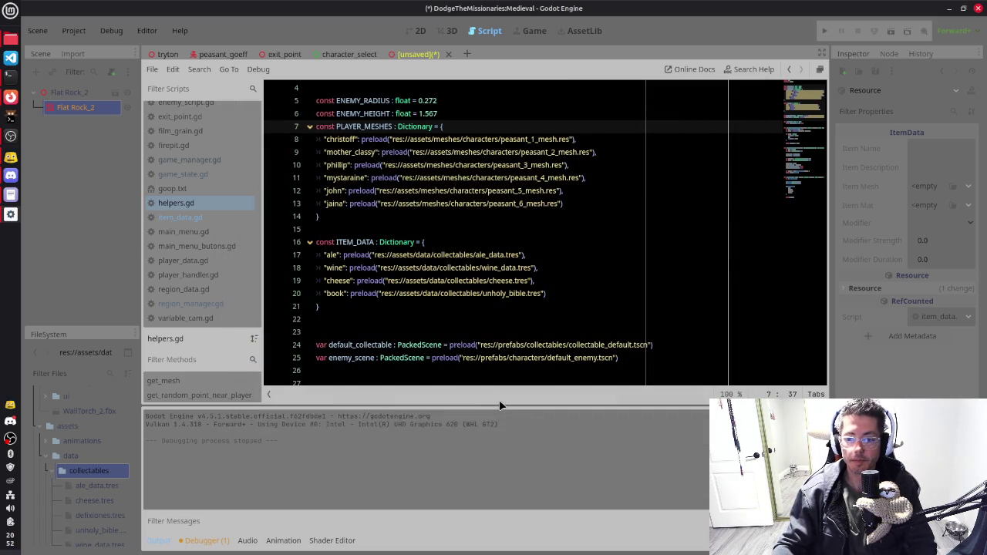
{"action": "left_click", "coordinate": [917, 148]}
{"action": "type", "text": "Defixiones"}
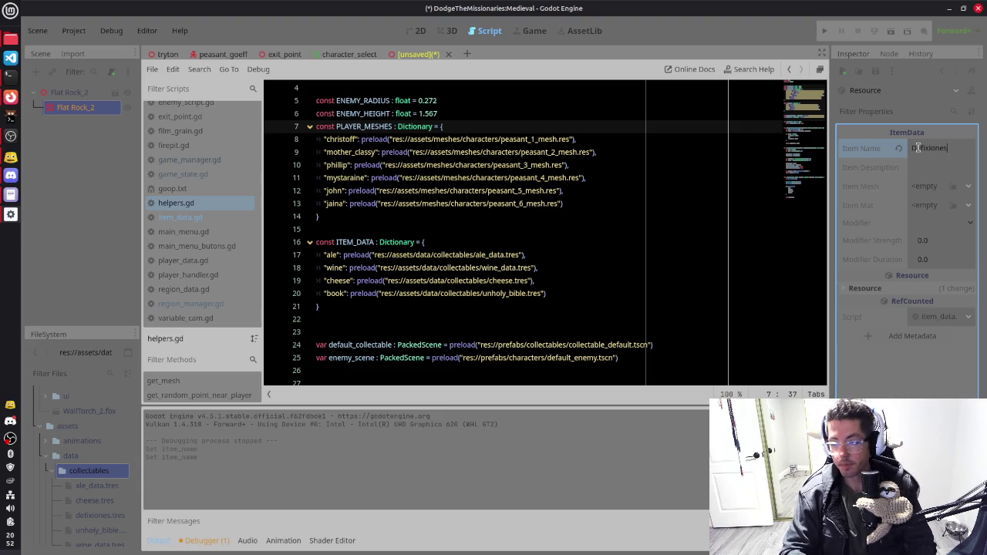
Step: Set Item Name to Defixiones and describe it as a binding tablet keeping you safe from conversion
{"action": "left_click", "coordinate": [930, 166]}
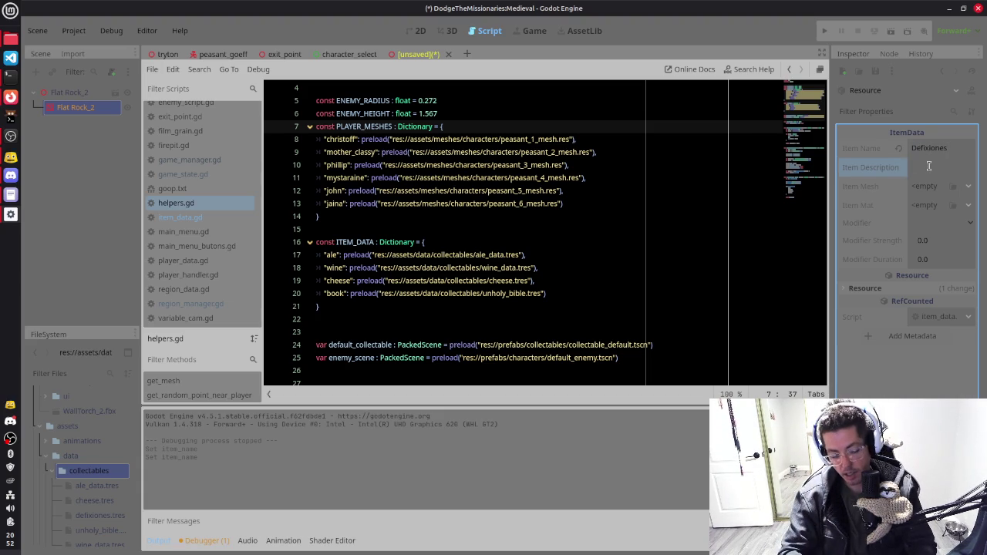
{"action": "type", "text": "Bind"}
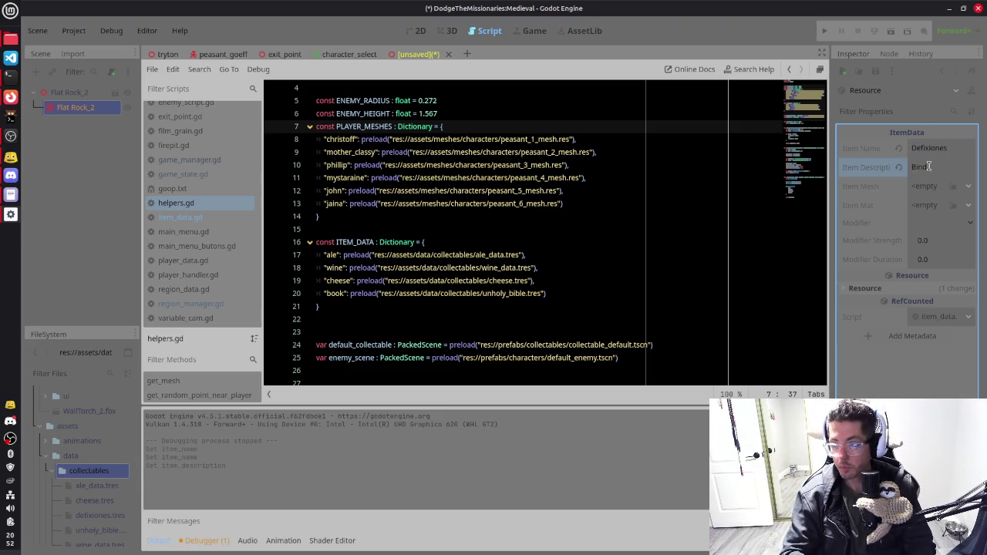
{"action": "type", "text": "ing Spel"}
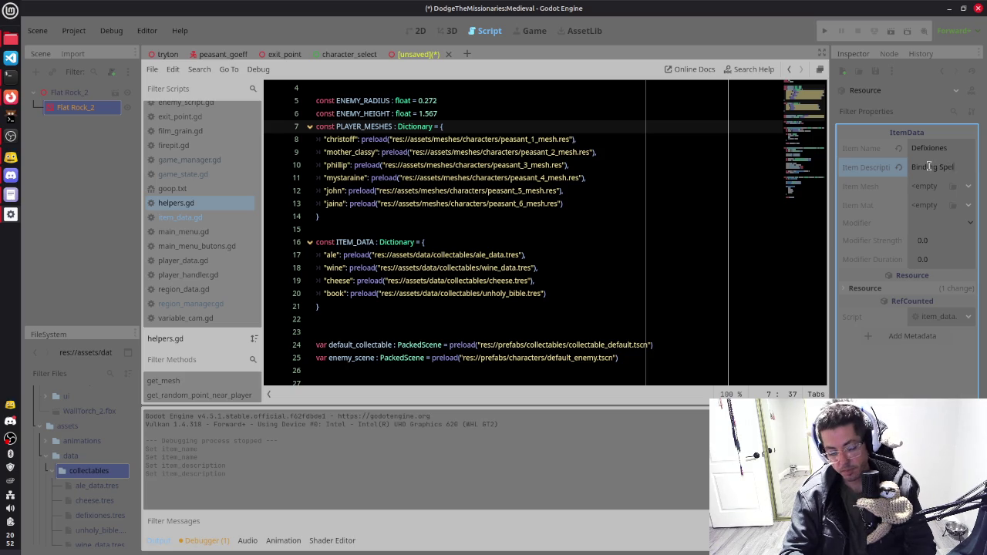
{"action": "type", "text": "et "}
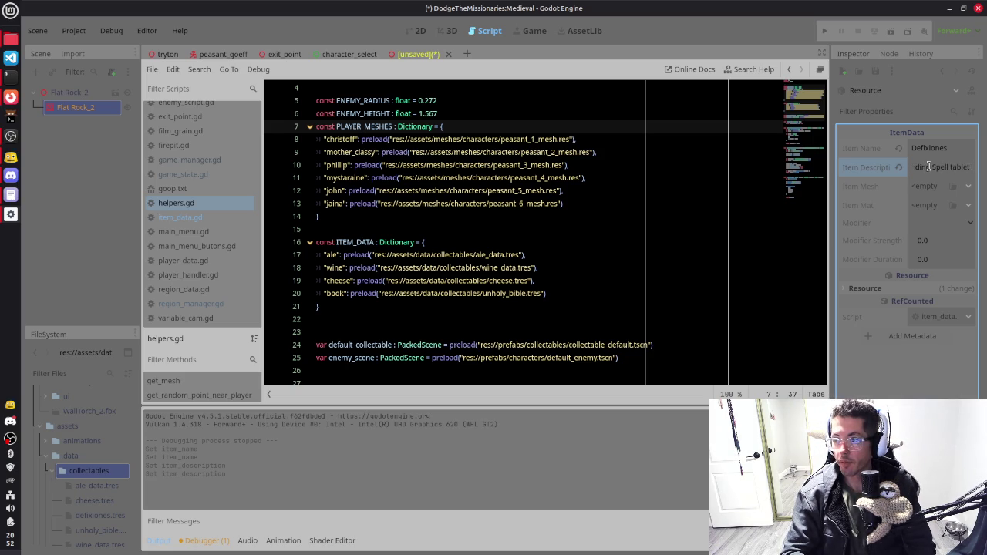
{"action": "type", "text": "that will"}
{"action": "type", "text": " keep you d"}
{"action": "type", "text": "afe from conv"}
{"action": "type", "text": "ersi"}
{"action": "type", "text": " when weile"}
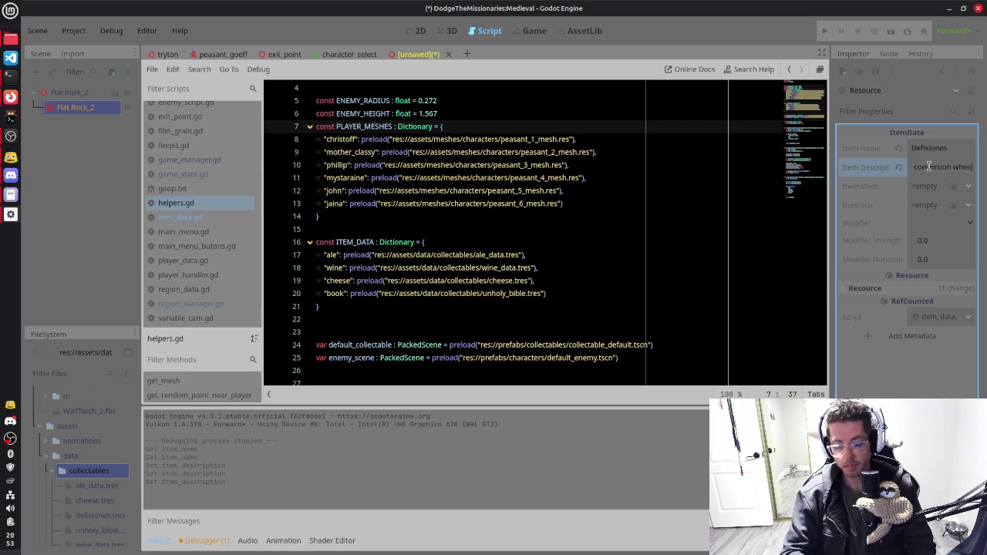
{"action": "key", "text": "BackSpace"}
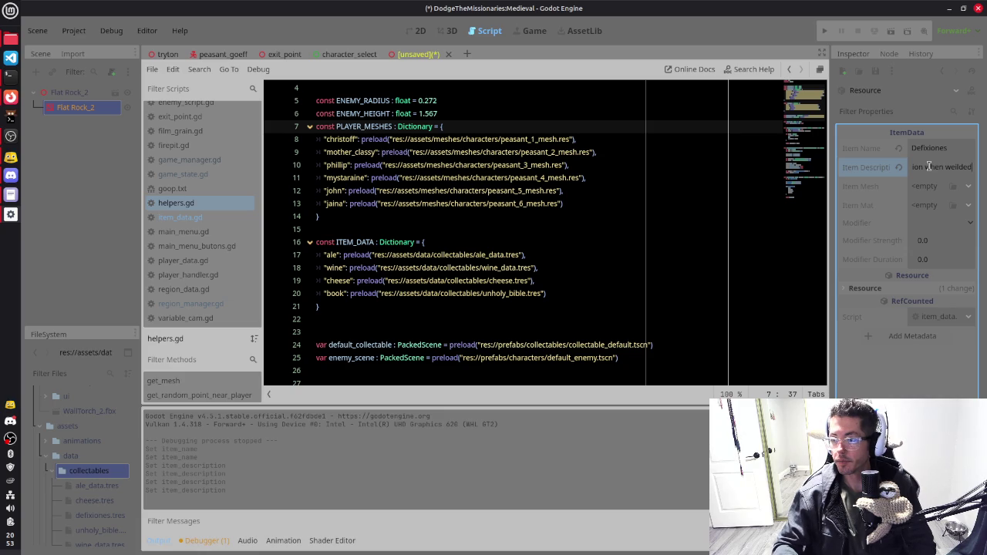
{"action": "key", "text": "Tab"}
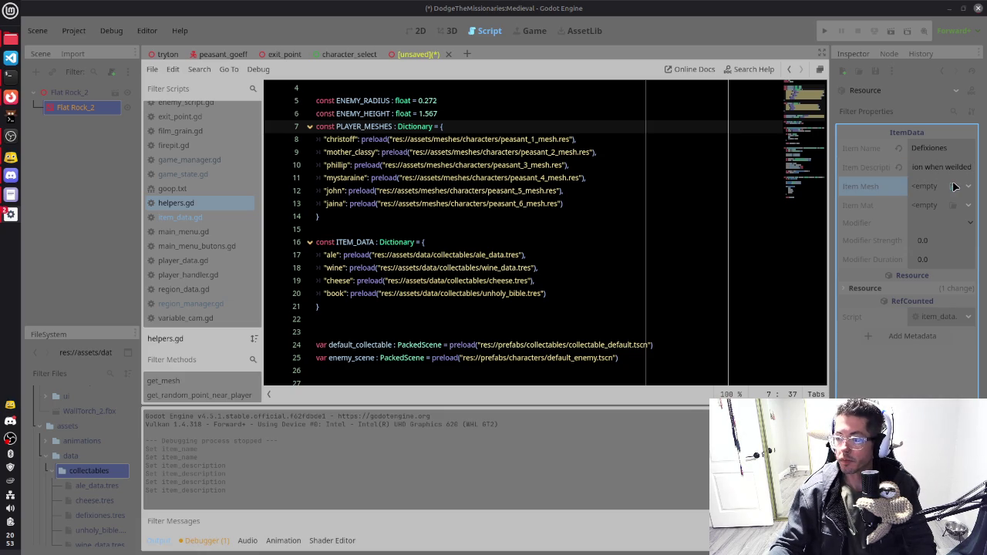
{"action": "left_click", "coordinate": [954, 186]}
{"action": "type", "text": "f;a"}
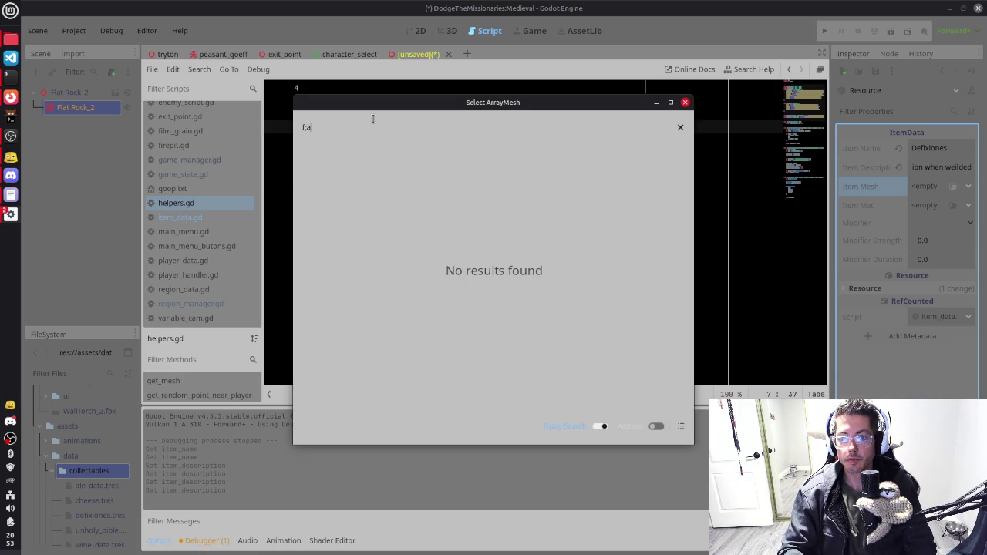
{"action": "type", "text": "la"}
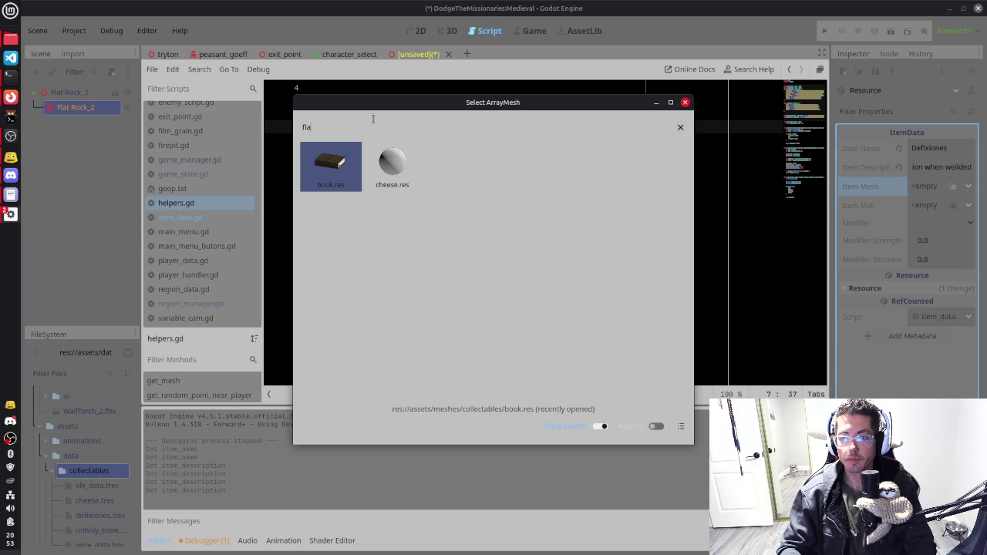
{"action": "type", "text": "t"}
{"action": "key", "text": "BackSpace"}
{"action": "key", "text": "BackSpace"}
{"action": "key", "text": "BackSpace"}
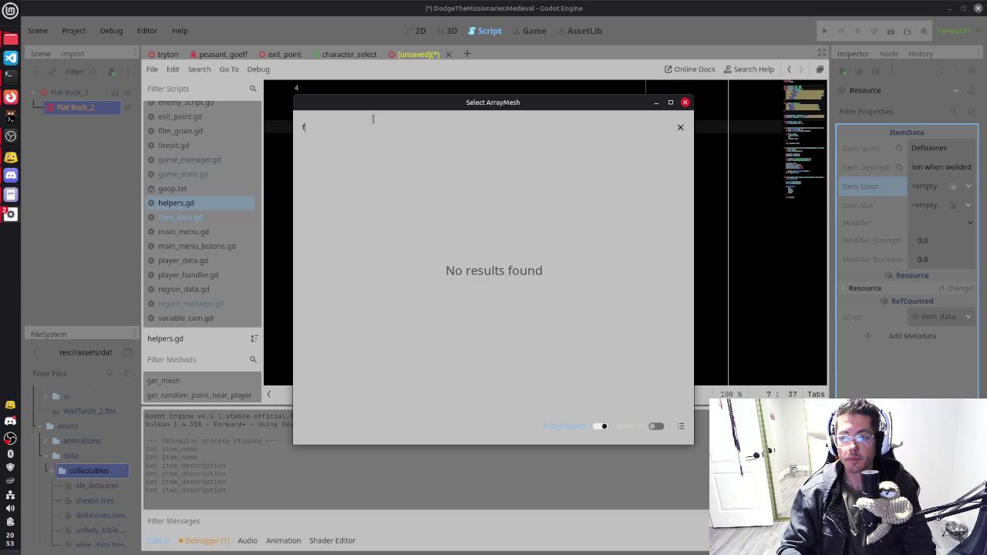
{"action": "key", "text": "BackSpace"}
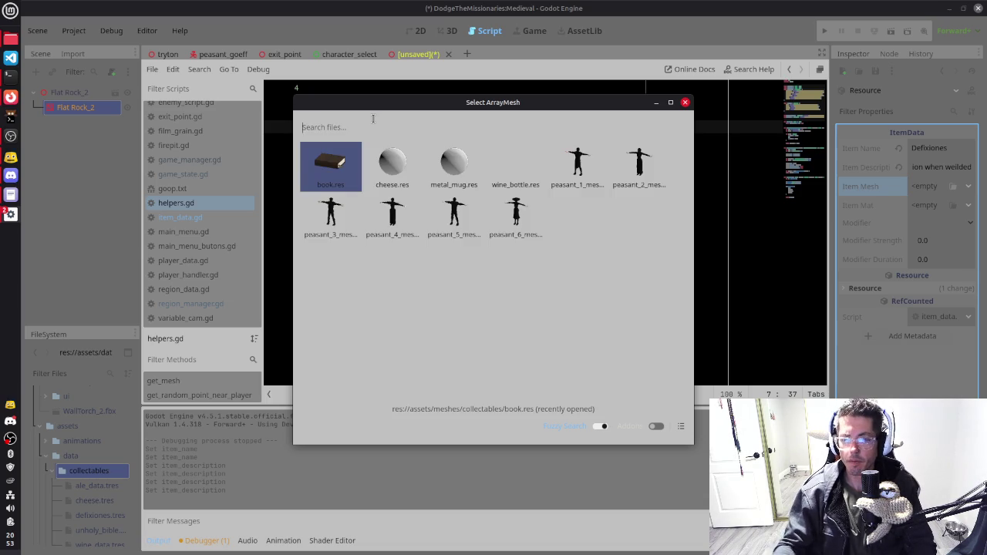
{"action": "left_click", "coordinate": [684, 102]}
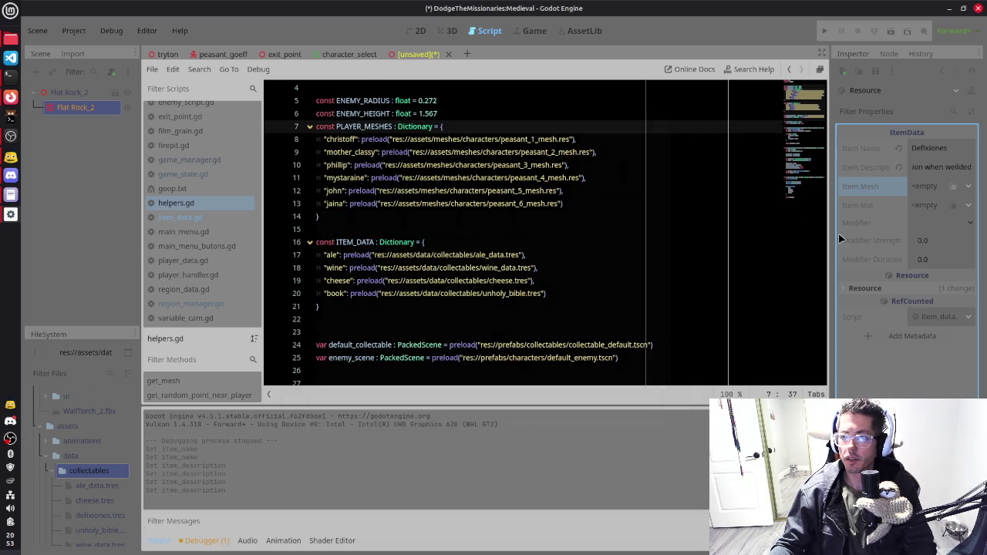
{"action": "left_click", "coordinate": [936, 187]}
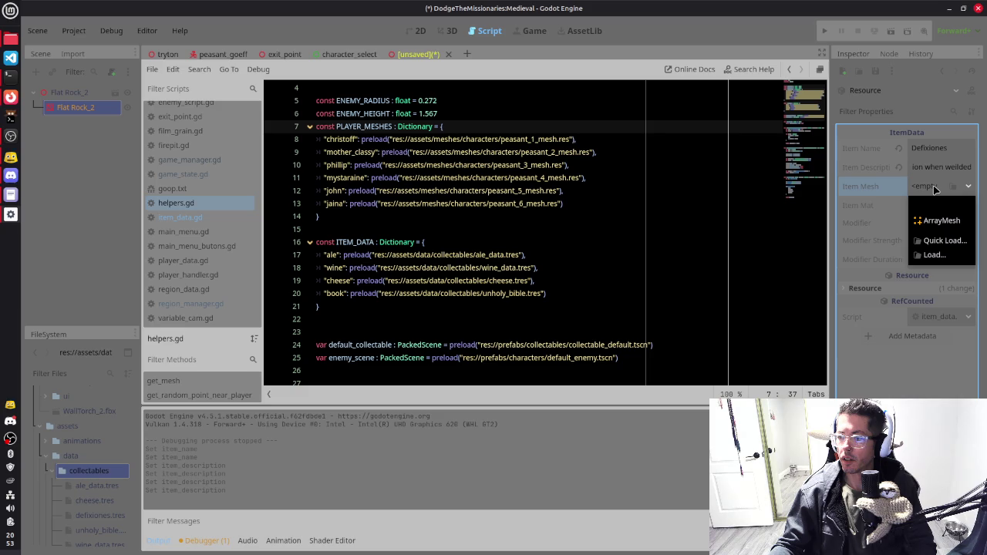
{"action": "left_click", "coordinate": [935, 189]}
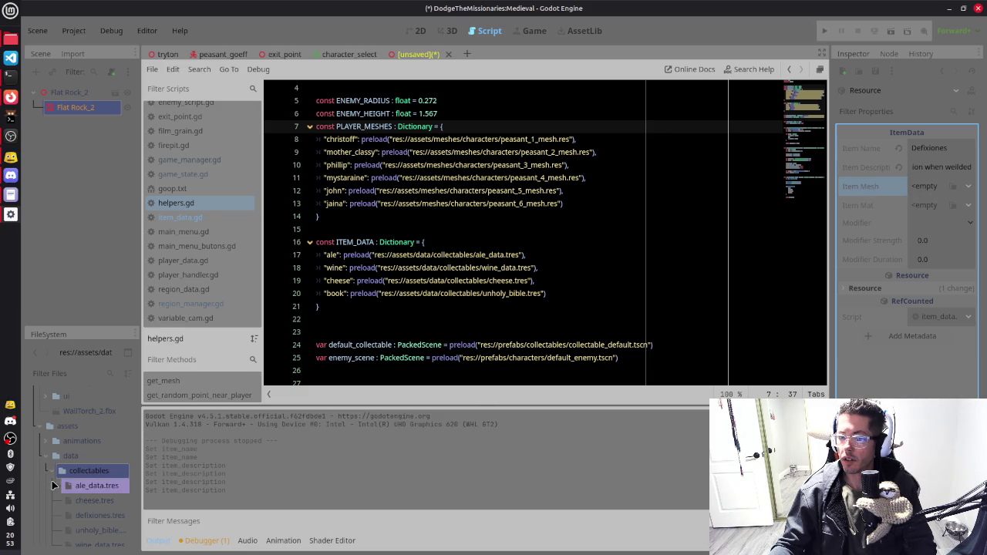
{"action": "left_click", "coordinate": [68, 457]}
Step: Collapse the data folder, locate Flat Rock_2.fbx under _imports and open its Advanced Import Settings
{"action": "left_click", "coordinate": [46, 436]}
{"action": "scroll", "coordinate": [53, 454], "scroll_direction": "down", "scroll_amount": 2}
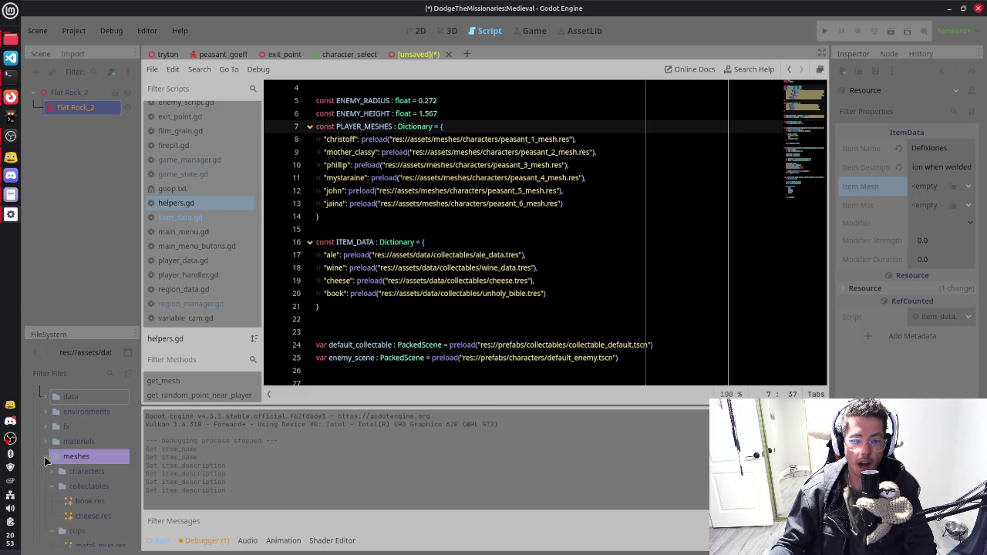
{"action": "scroll", "coordinate": [54, 453], "scroll_direction": "down", "scroll_amount": 3}
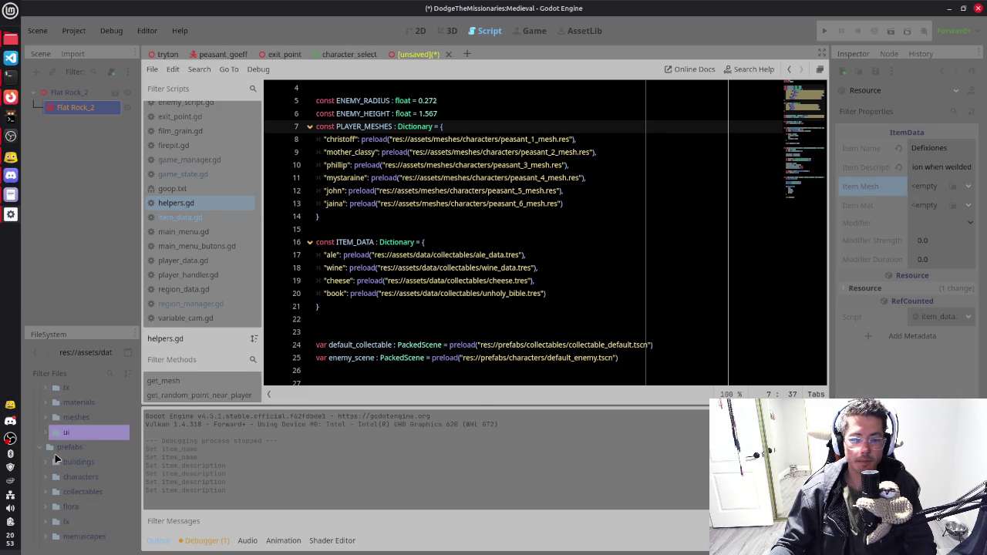
{"action": "scroll", "coordinate": [62, 463], "scroll_direction": "up", "scroll_amount": 8}
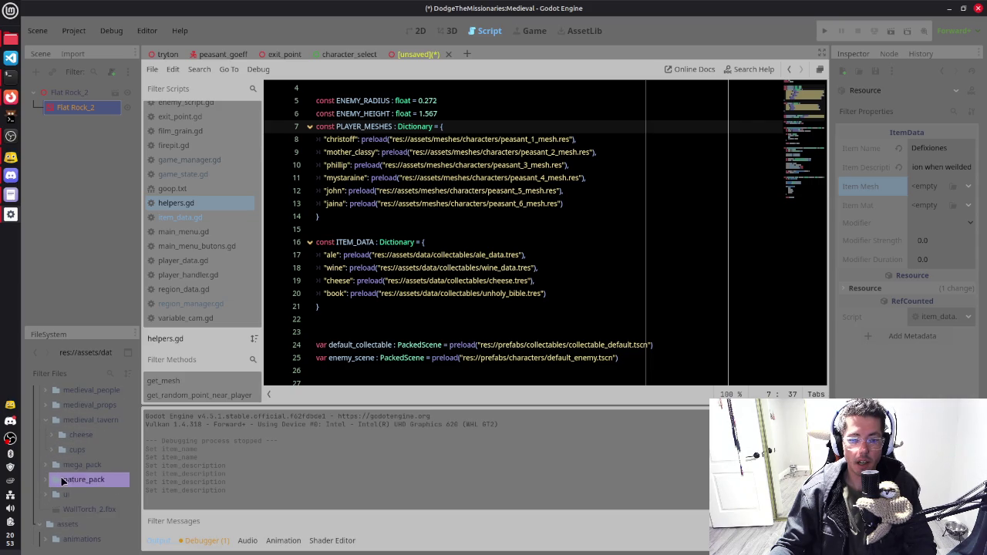
{"action": "scroll", "coordinate": [69, 441], "scroll_direction": "up", "scroll_amount": 1}
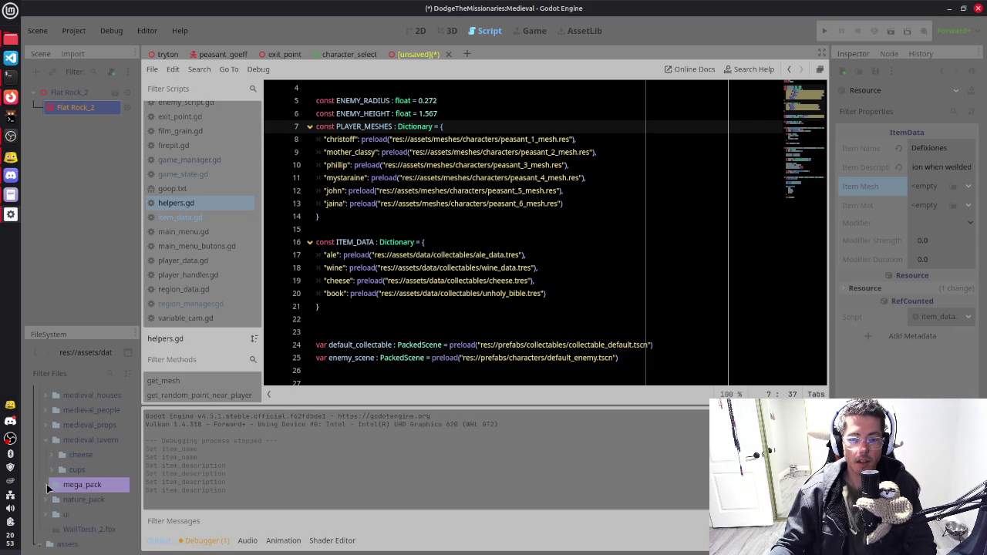
{"action": "scroll", "coordinate": [76, 480], "scroll_direction": "down", "scroll_amount": 5}
{"action": "scroll", "coordinate": [77, 470], "scroll_direction": "down", "scroll_amount": 10}
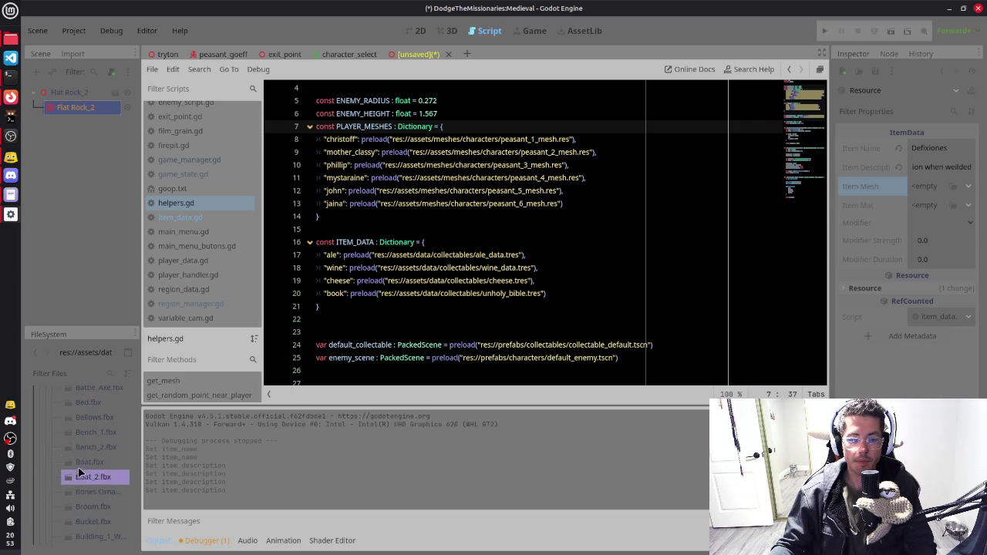
{"action": "scroll", "coordinate": [85, 455], "scroll_direction": "down", "scroll_amount": 5}
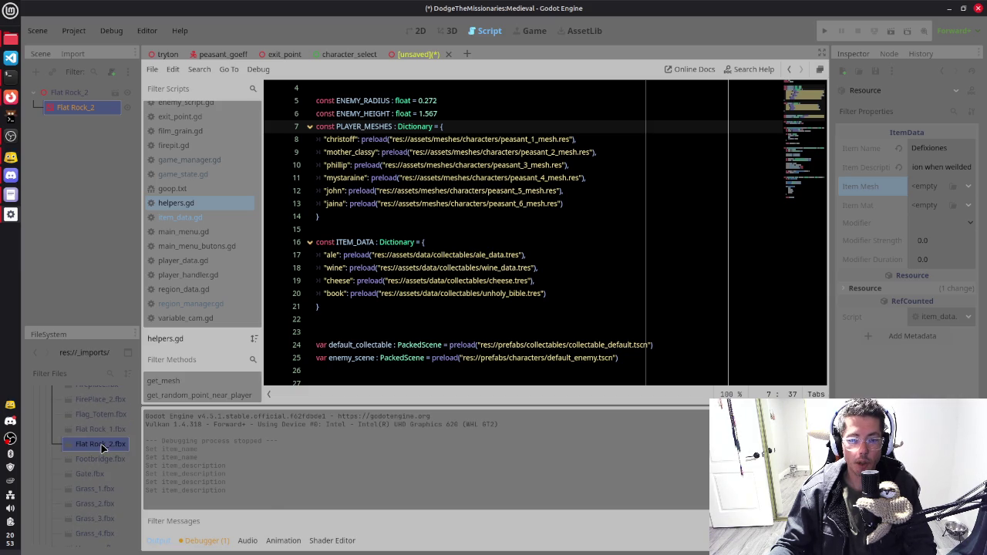
{"action": "right_click", "coordinate": [102, 447]}
{"action": "left_click", "coordinate": [86, 449]}
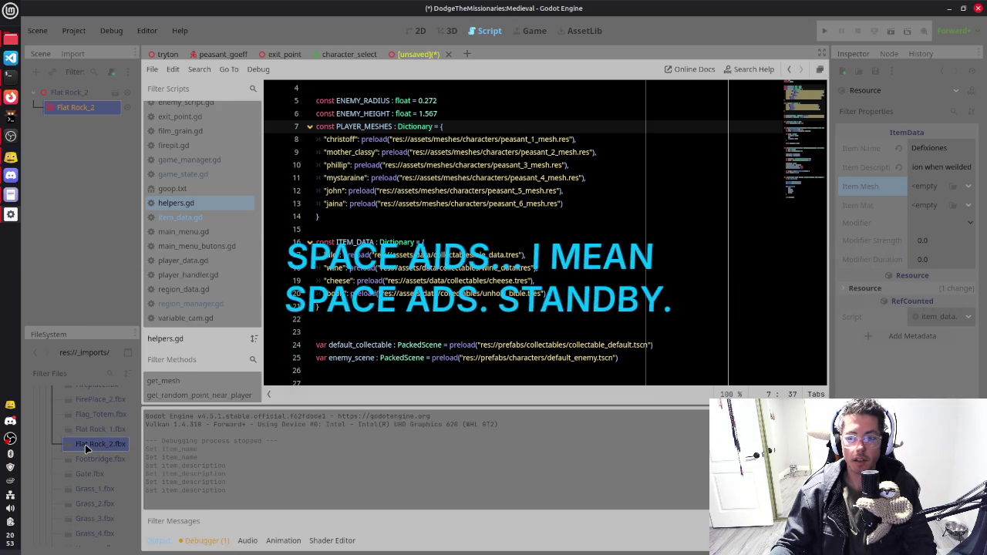
{"action": "double_click", "coordinate": [101, 445]}
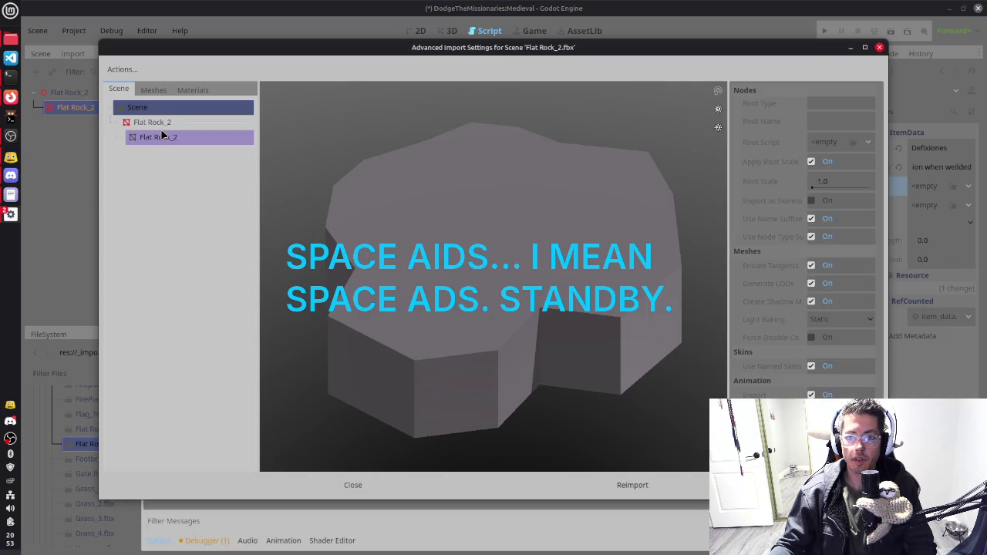
Step: Make the Flat Rock_2 mesh save to file as defixiones.res in meshes/collectables, then reimport
{"action": "left_click", "coordinate": [163, 137]}
{"action": "left_click", "coordinate": [152, 89]}
{"action": "left_click", "coordinate": [816, 105]}
{"action": "type", "text": "defixiones"}
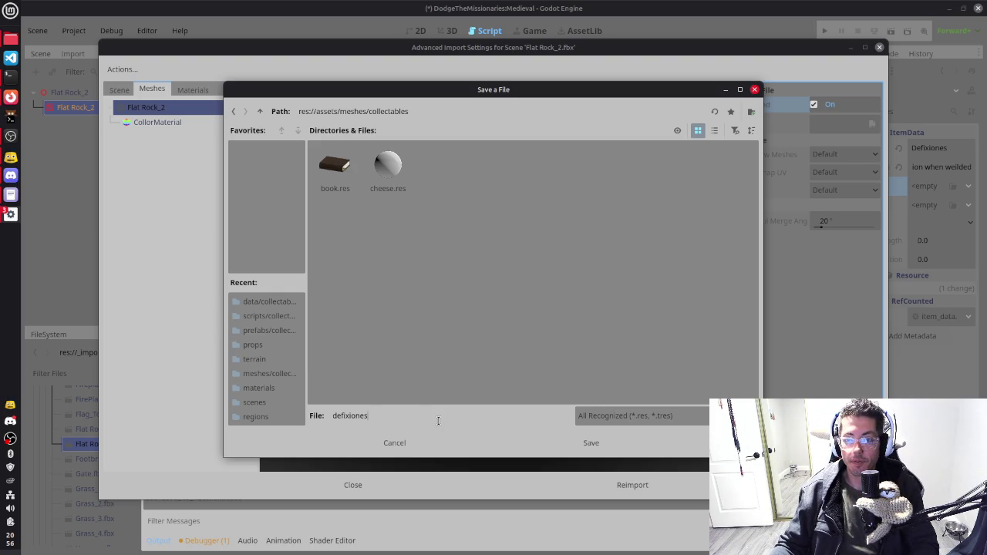
{"action": "type", "text": ".res"}
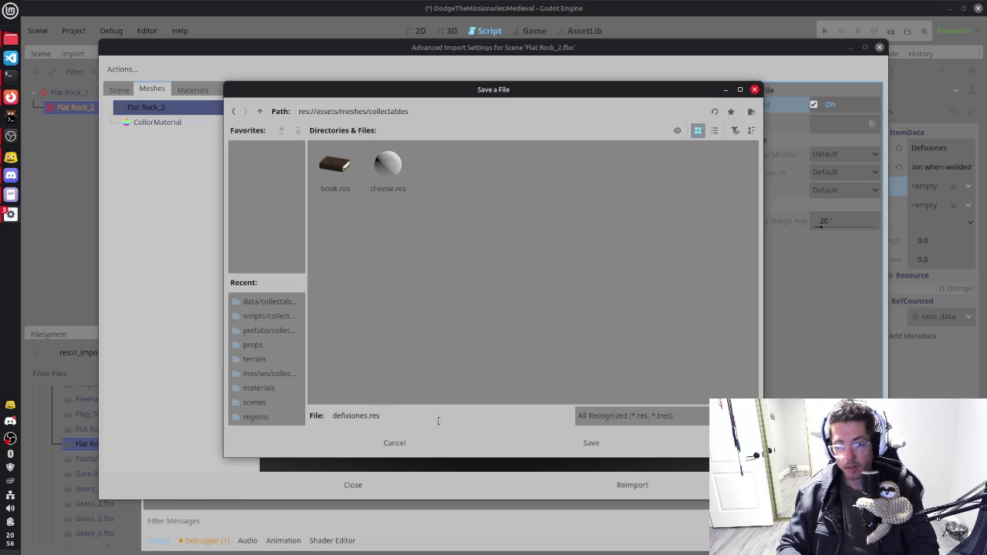
{"action": "left_click", "coordinate": [592, 446]}
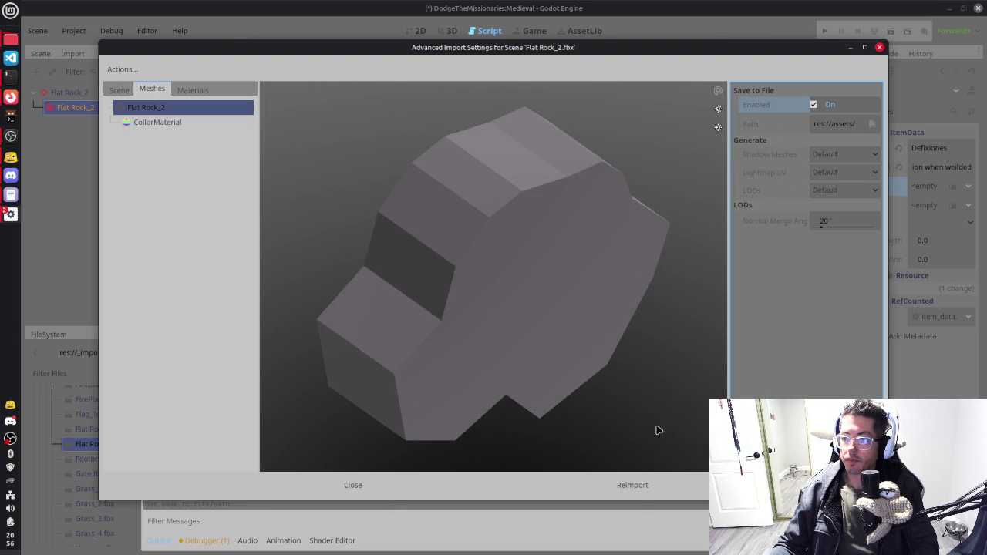
{"action": "left_click", "coordinate": [632, 486]}
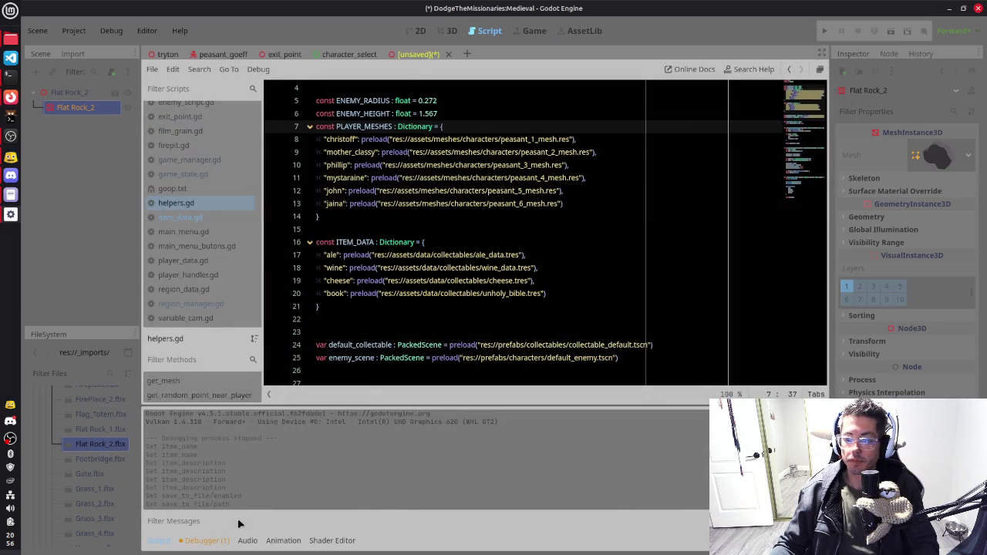
Step: Open collectables/defixiones.tres and Quick Load defixiones.res as its Item Mesh
{"action": "scroll", "coordinate": [91, 455], "scroll_direction": "up", "scroll_amount": 5}
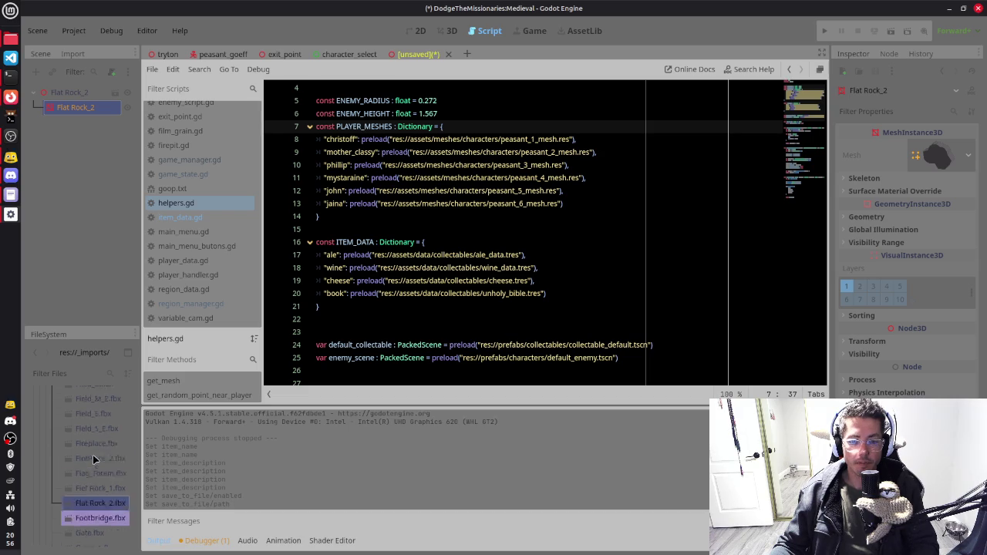
{"action": "scroll", "coordinate": [91, 455], "scroll_direction": "up", "scroll_amount": 10}
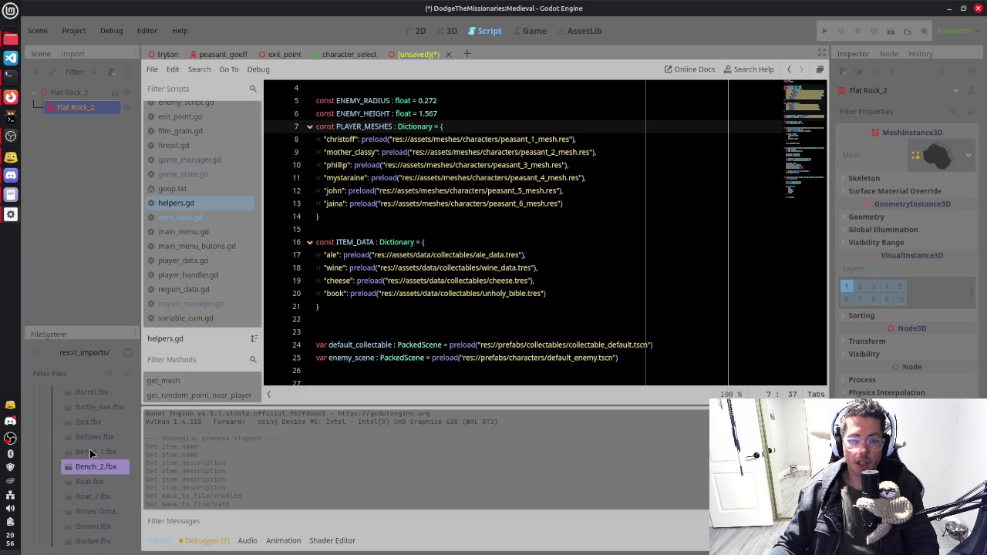
{"action": "scroll", "coordinate": [61, 438], "scroll_direction": "down", "scroll_amount": 10}
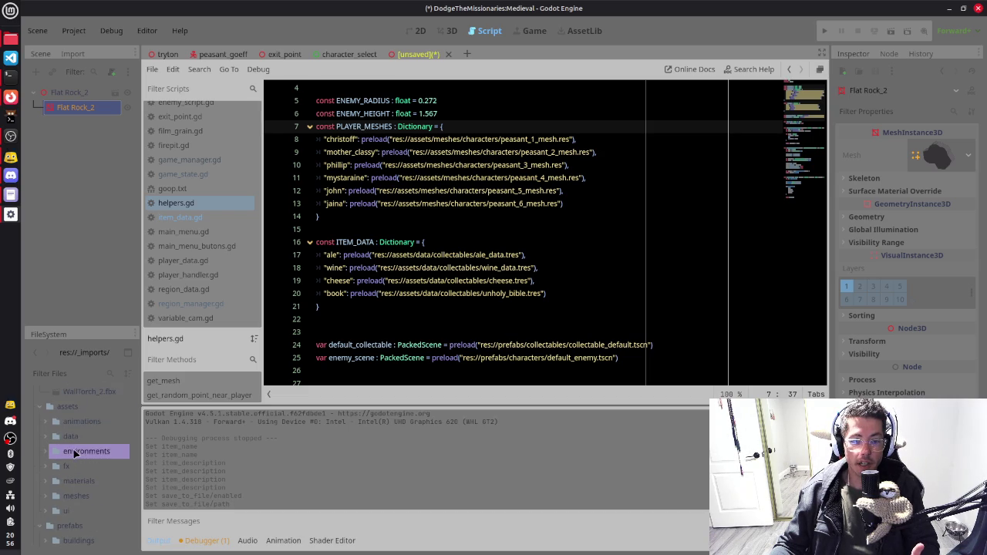
{"action": "double_click", "coordinate": [74, 438]}
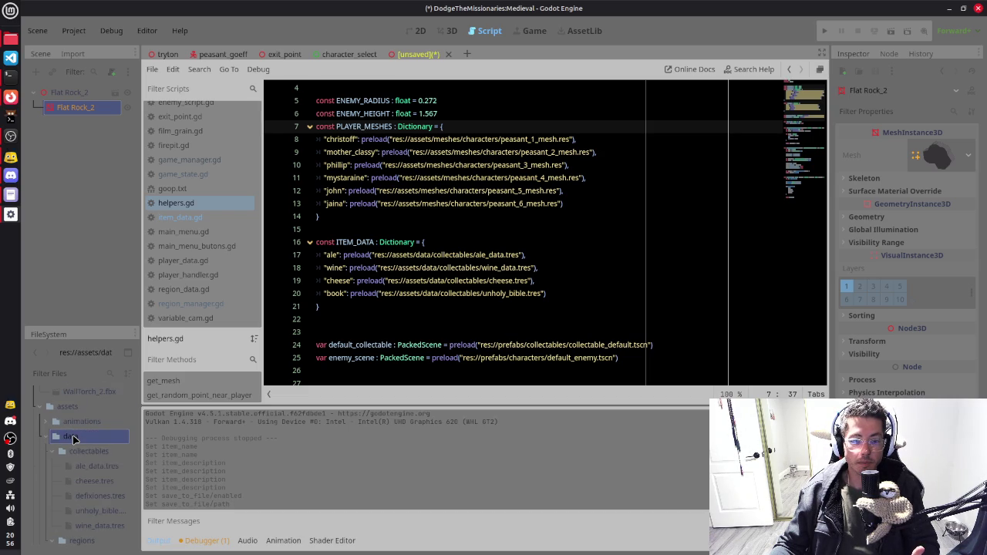
{"action": "left_click", "coordinate": [86, 496]}
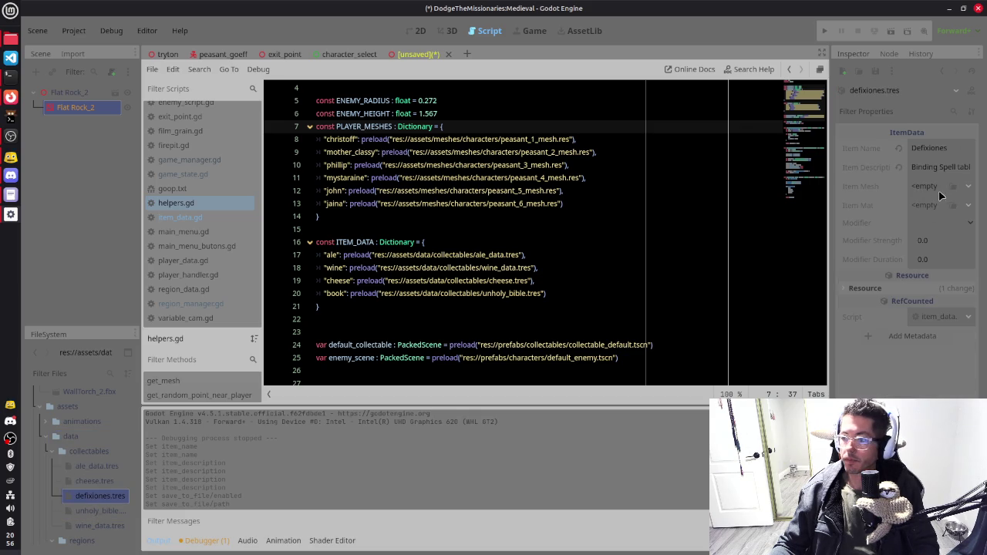
{"action": "left_click", "coordinate": [953, 187]}
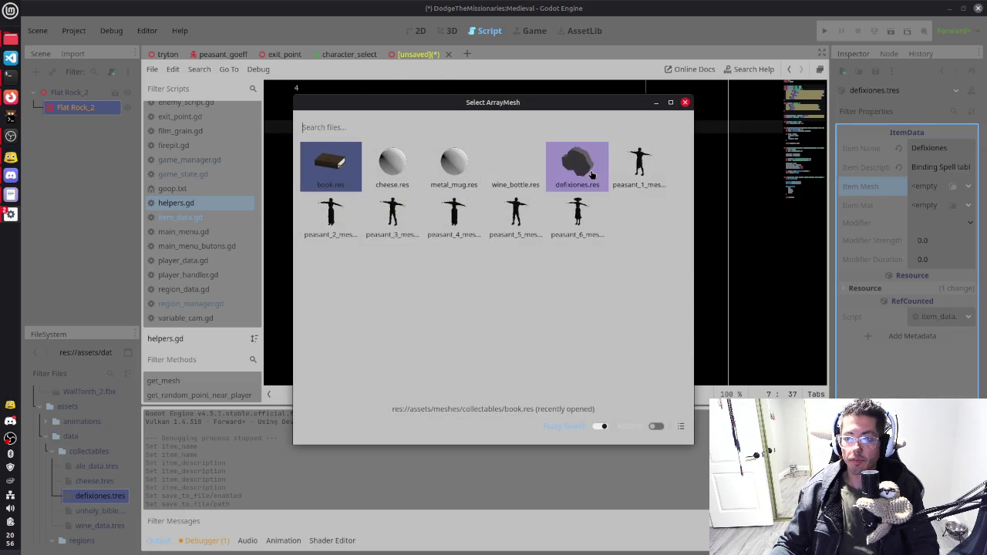
{"action": "double_click", "coordinate": [577, 162]}
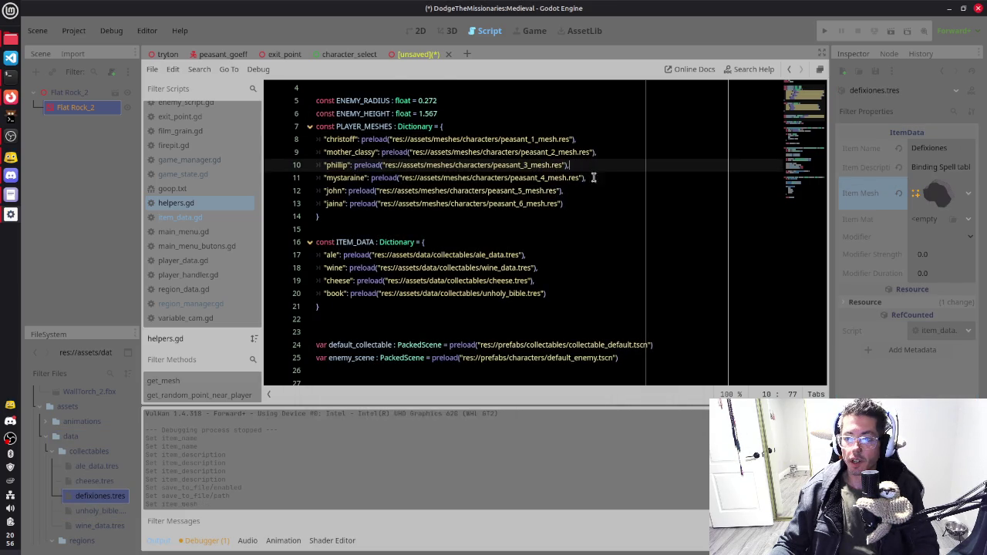
Step: Inspect the item mesh and browse saved materials, leaving Item Material empty
{"action": "left_click", "coordinate": [947, 198]}
{"action": "left_click", "coordinate": [934, 198]}
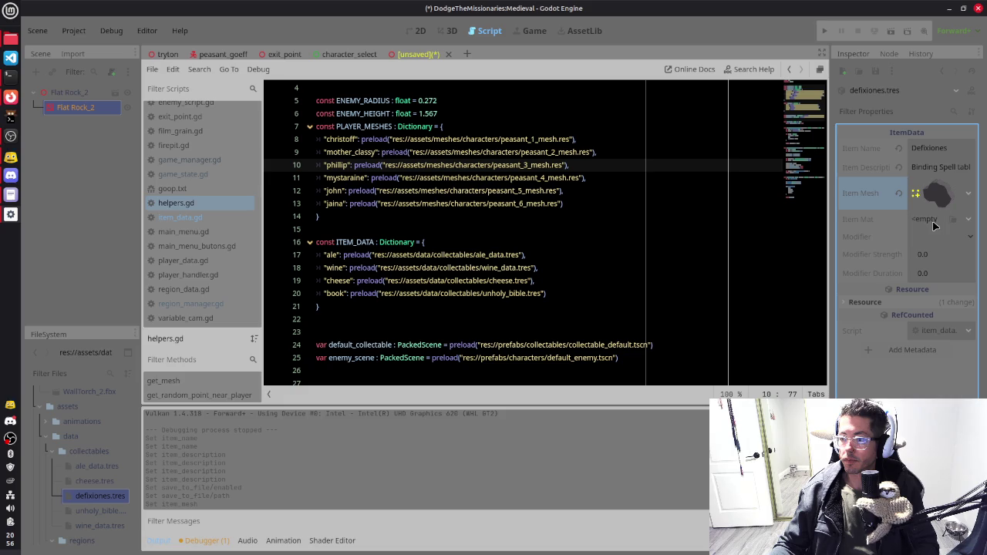
{"action": "left_click", "coordinate": [937, 223]}
{"action": "left_click", "coordinate": [920, 273]}
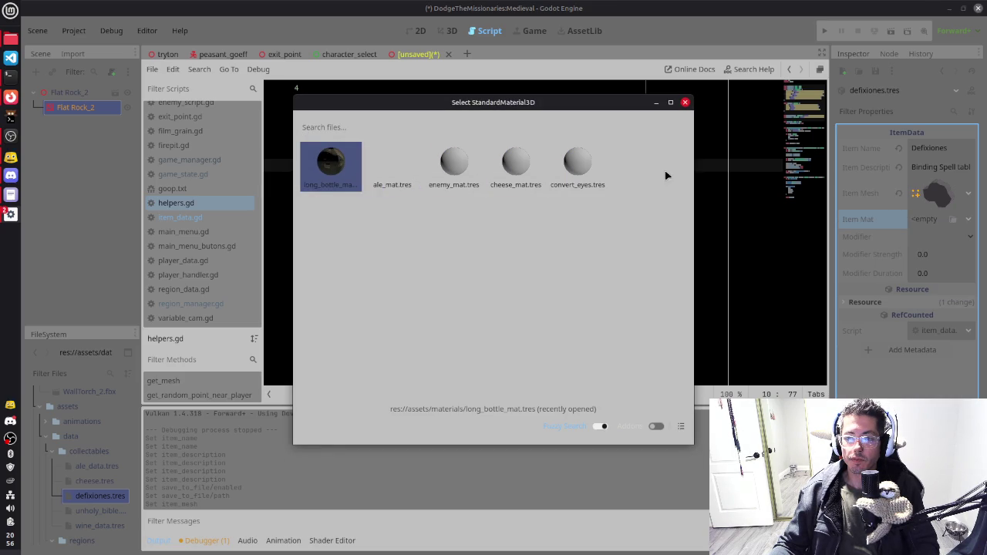
{"action": "left_click", "coordinate": [685, 102]}
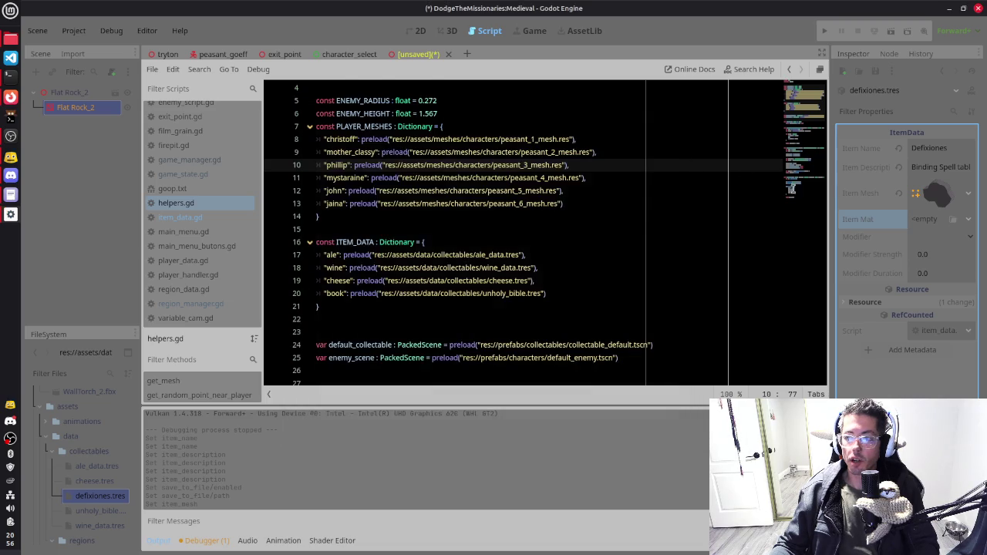
Step: Give the item a new StandardMaterial3D whose albedo colour is darkened toward teal
{"action": "left_click", "coordinate": [932, 221]}
{"action": "left_click", "coordinate": [933, 253]}
{"action": "left_click", "coordinate": [937, 233]}
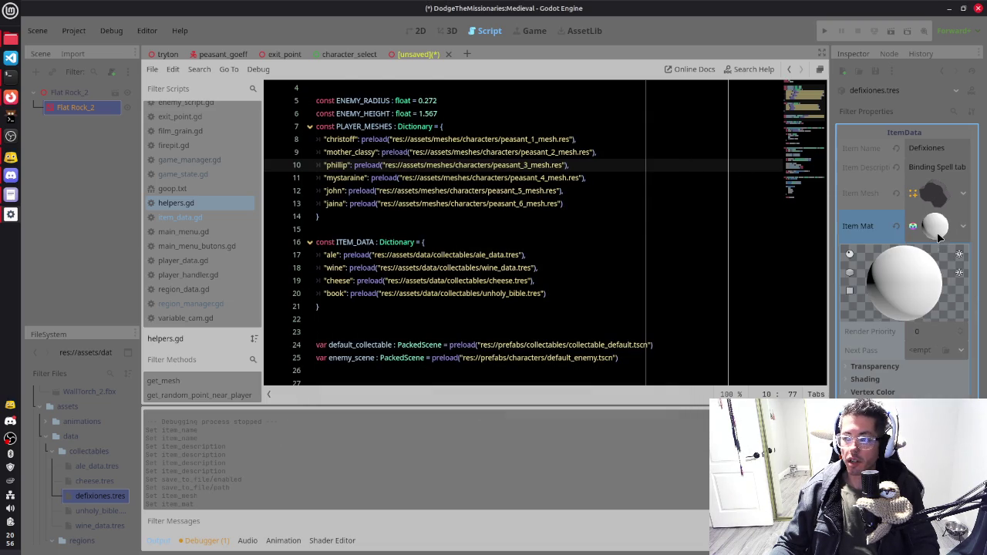
{"action": "left_click", "coordinate": [898, 267]}
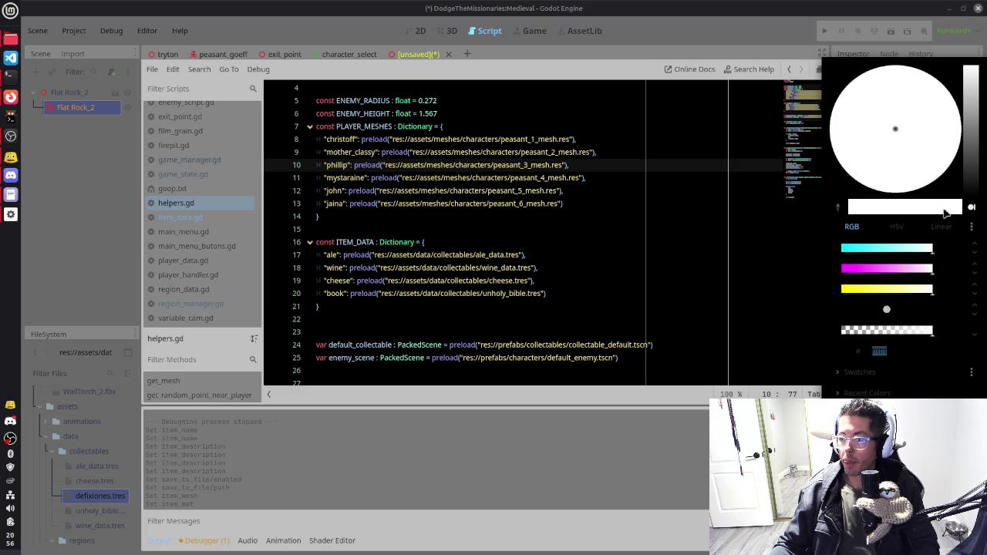
{"action": "left_click", "coordinate": [973, 130]}
{"action": "left_click_drag", "start_coordinate": [975, 131], "coordinate": [973, 146]}
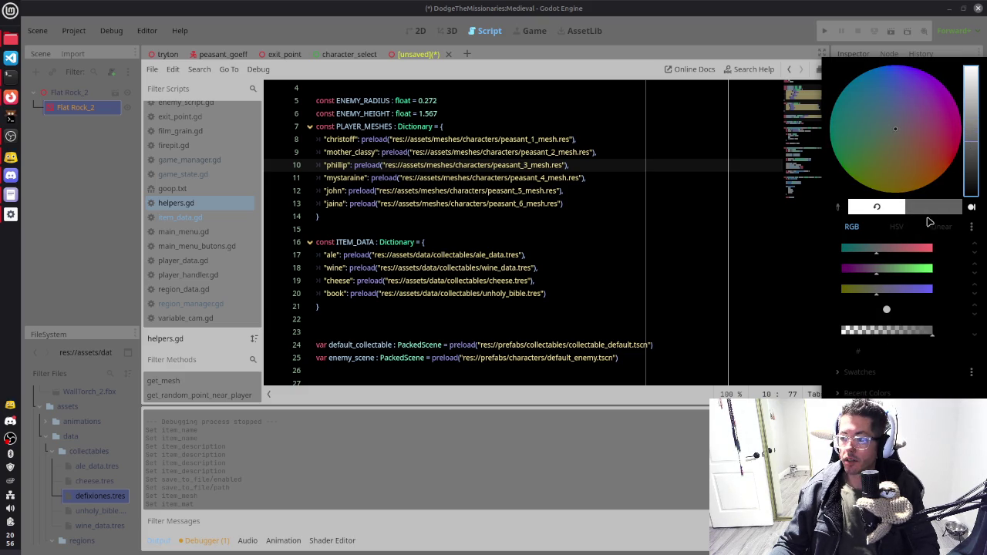
{"action": "left_click_drag", "start_coordinate": [876, 250], "coordinate": [873, 251]}
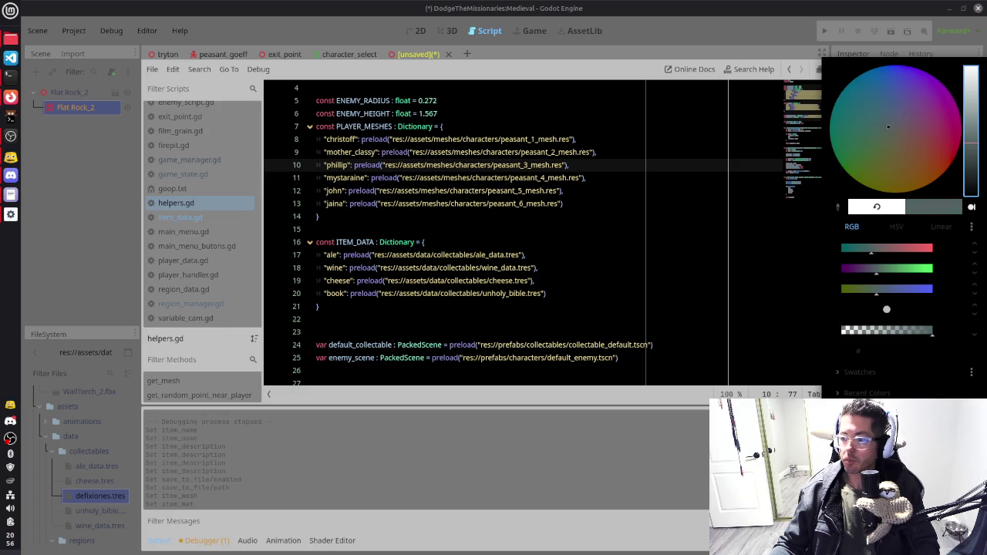
{"action": "key", "text": "Escape"}
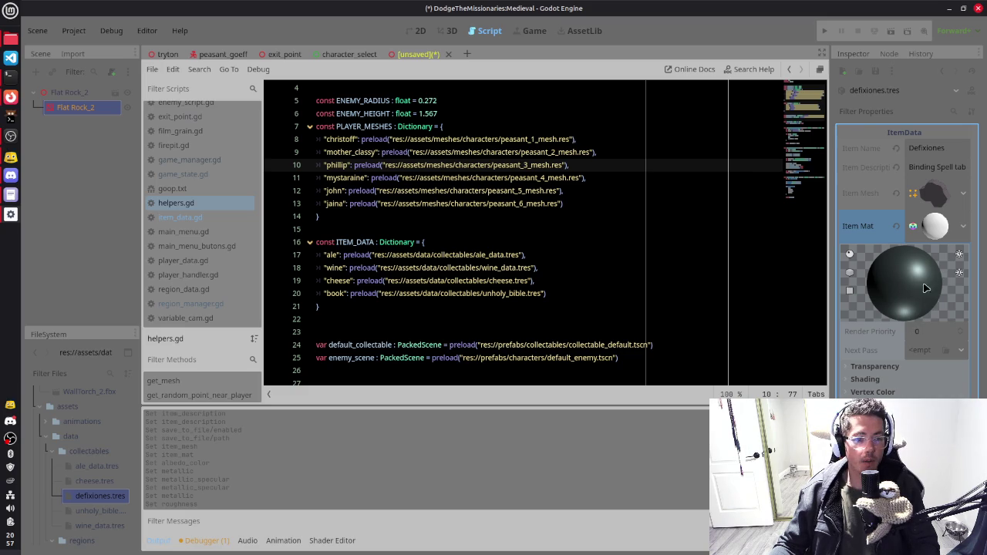
{"action": "left_click", "coordinate": [929, 226]}
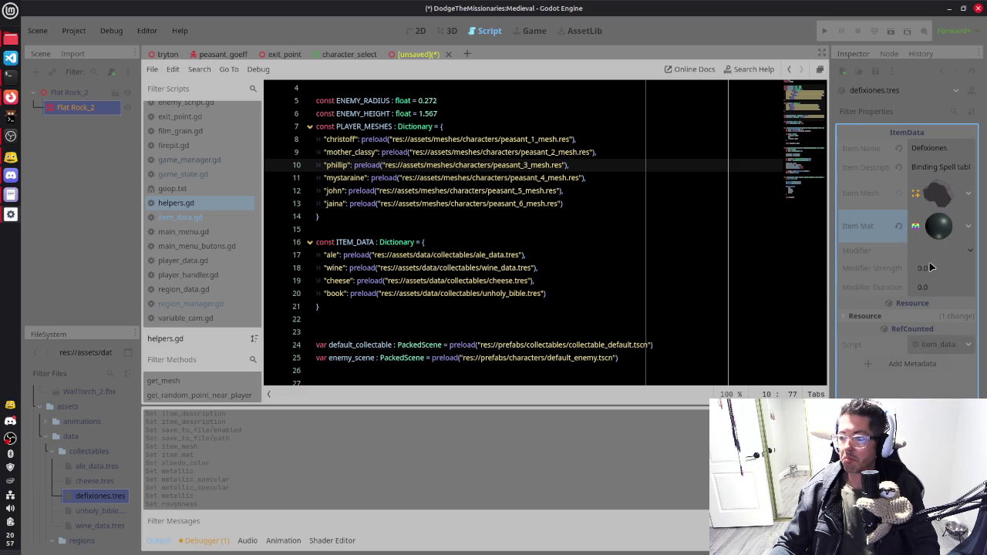
Step: Set the Defixiones modifier to IMMUNITY with a Modifier Duration of 3.5
{"action": "left_click", "coordinate": [925, 252]}
{"action": "left_click", "coordinate": [935, 282]}
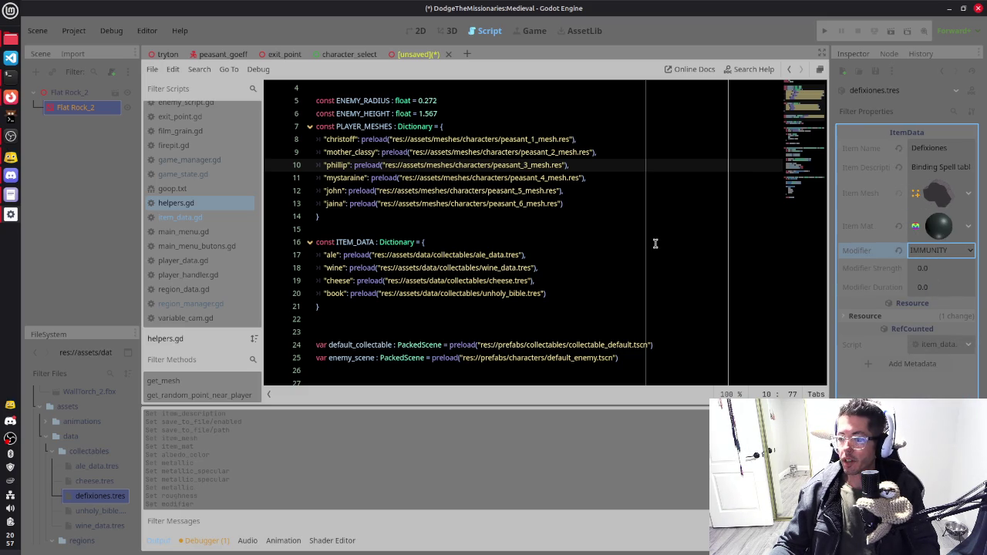
{"action": "key", "text": "alt+Tab"}
{"action": "key", "text": "alt+Tab"}
{"action": "key", "text": "alt+Tab"}
{"action": "key", "text": "alt+Tab"}
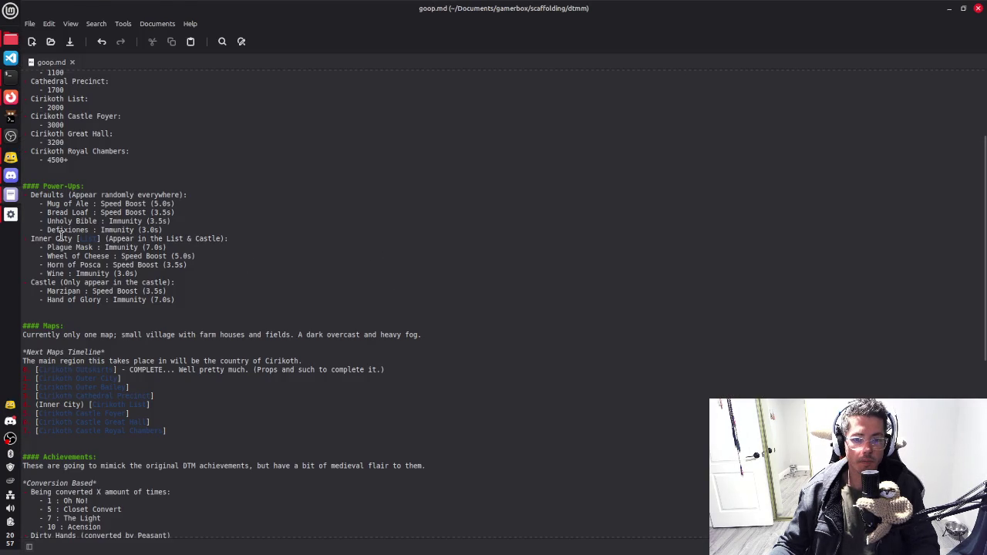
{"action": "left_click_drag", "start_coordinate": [56, 230], "coordinate": [88, 230]}
{"action": "key", "text": "alt+Tab"}
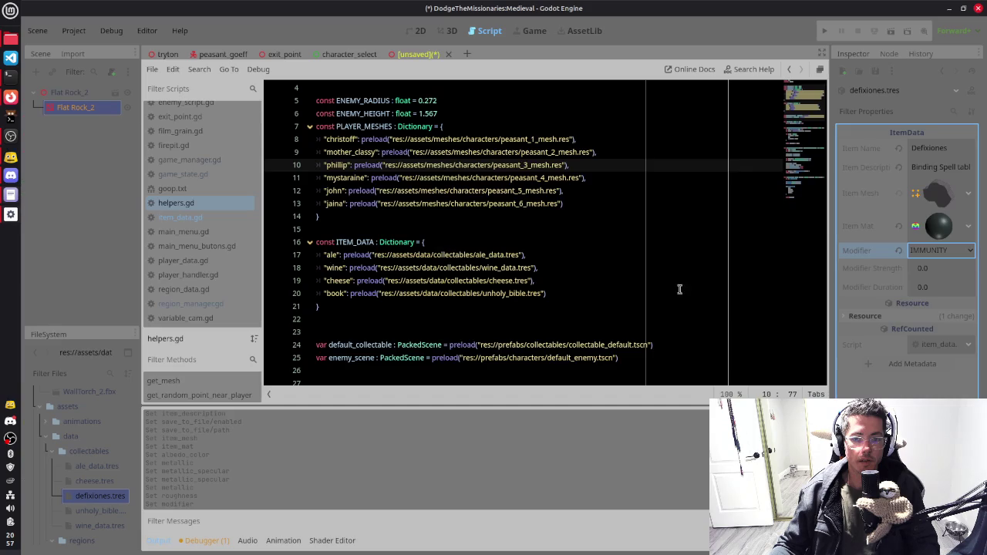
{"action": "left_click", "coordinate": [933, 290]}
{"action": "key", "text": "Left"}
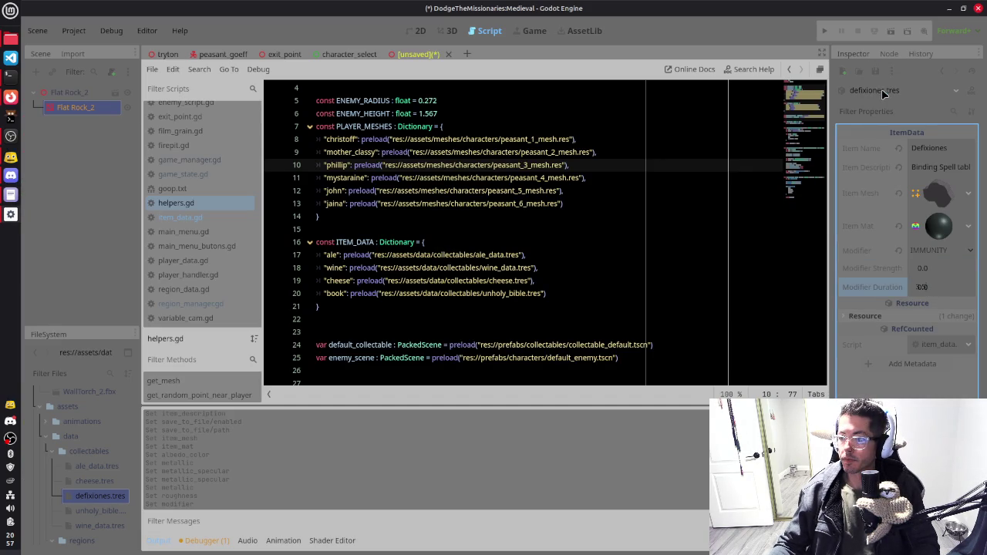
Step: Place the cursor at the end of the book entry in helpers.gd's ITEM_DATA
{"action": "left_click", "coordinate": [461, 185]}
{"action": "left_click", "coordinate": [453, 268]}
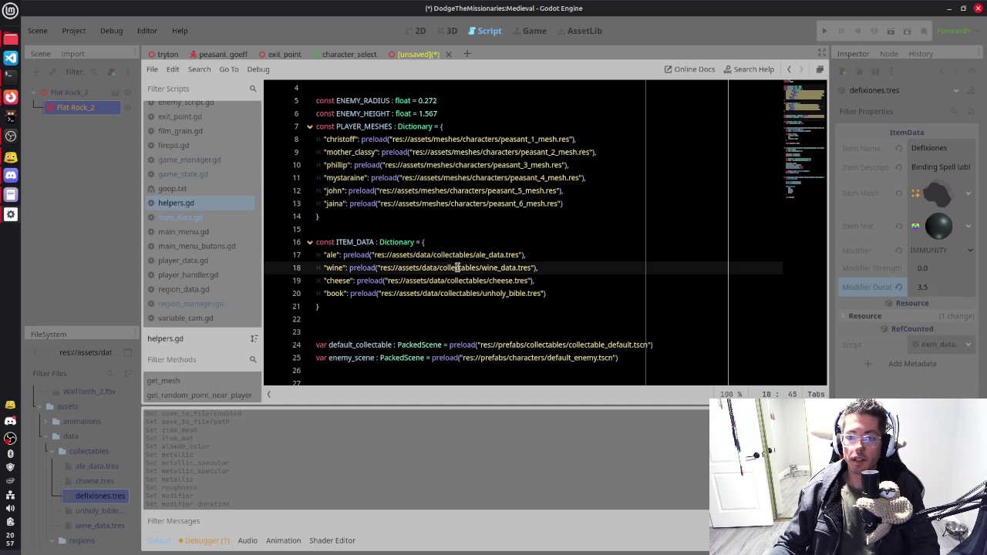
{"action": "left_click", "coordinate": [554, 294]}
Step: Add a "defixiones": preload("res://assets/data/collectables/defixiones.tres") entry after book and save helpers.gd
{"action": "type", "text": ","}
{"action": "key", "text": "Return"}
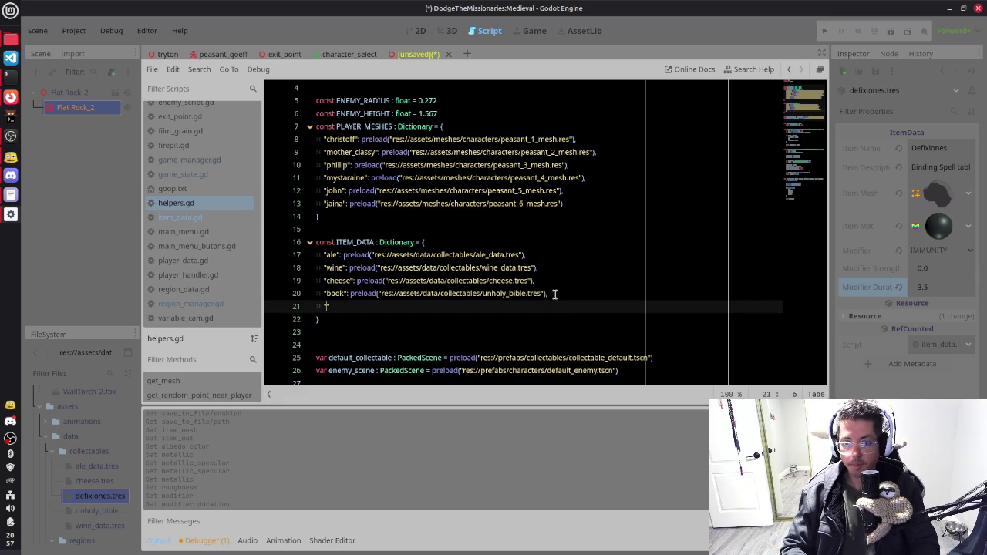
{"action": "type", "text": "\"def"}
{"action": "type", "text": "ixiones"}
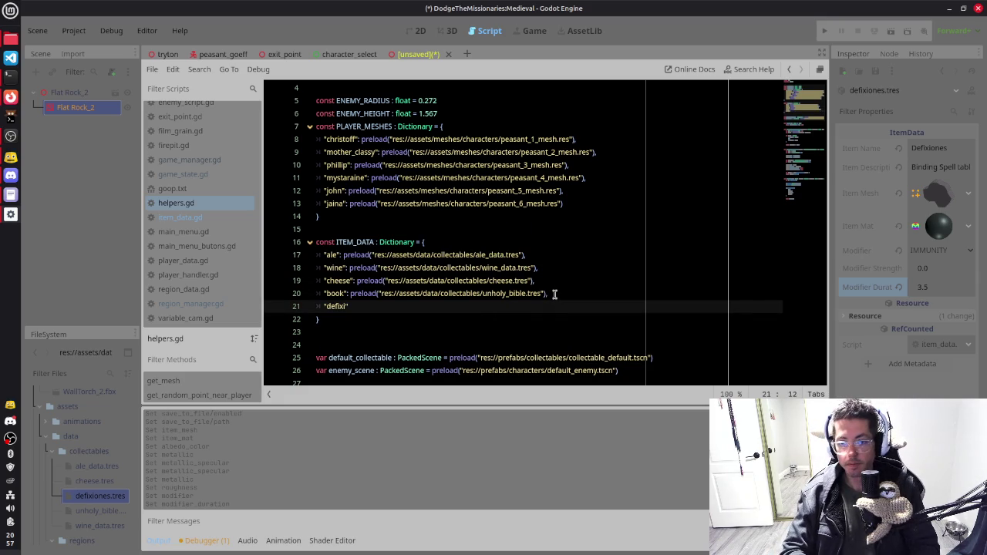
{"action": "type", "text": "preload(\"res"}
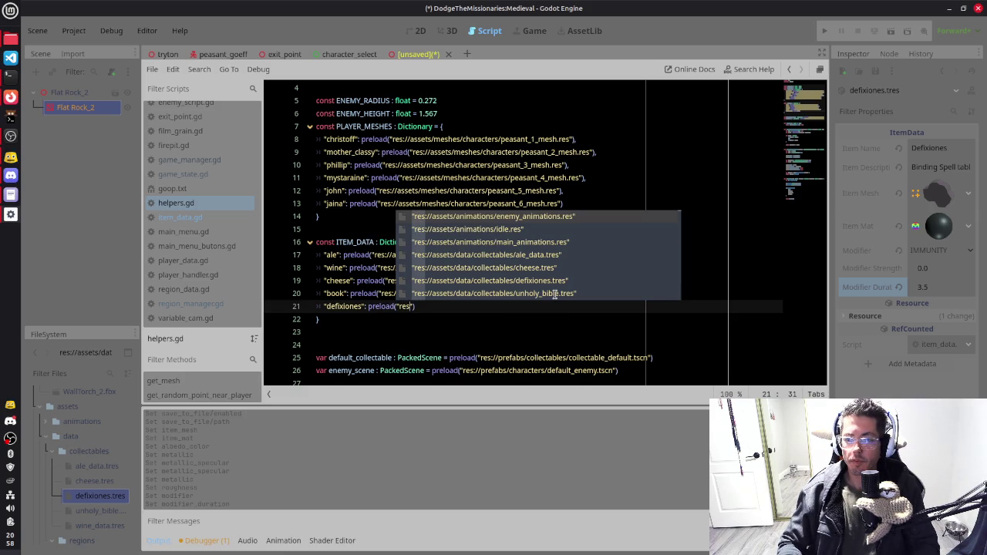
{"action": "type", "text": "fr"}
{"action": "key", "text": "BackSpace"}
{"action": "key", "text": "BackSpace"}
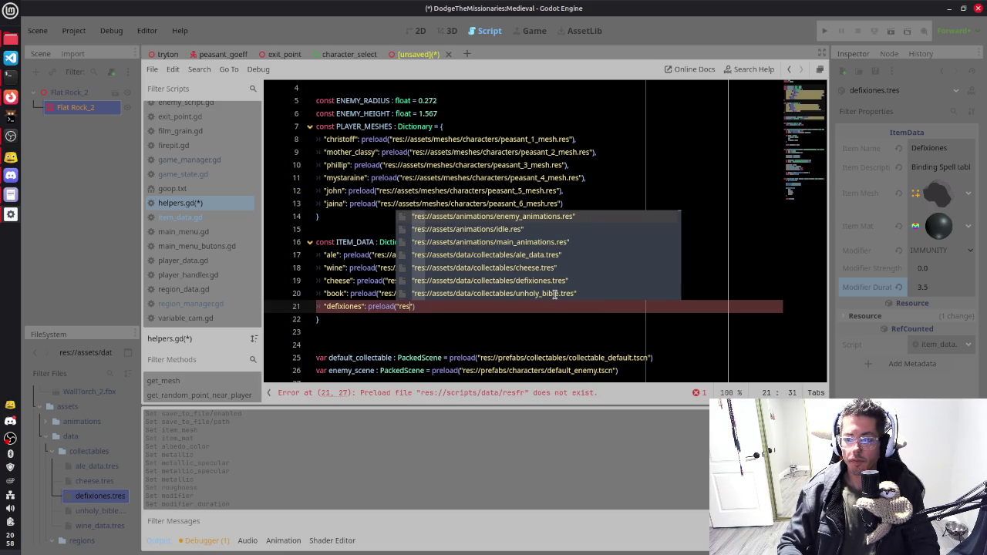
{"action": "key", "text": "BackSpace"}
{"action": "key", "text": "BackSpace"}
{"action": "key", "text": "BackSpace"}
{"action": "type", "text": "def"}
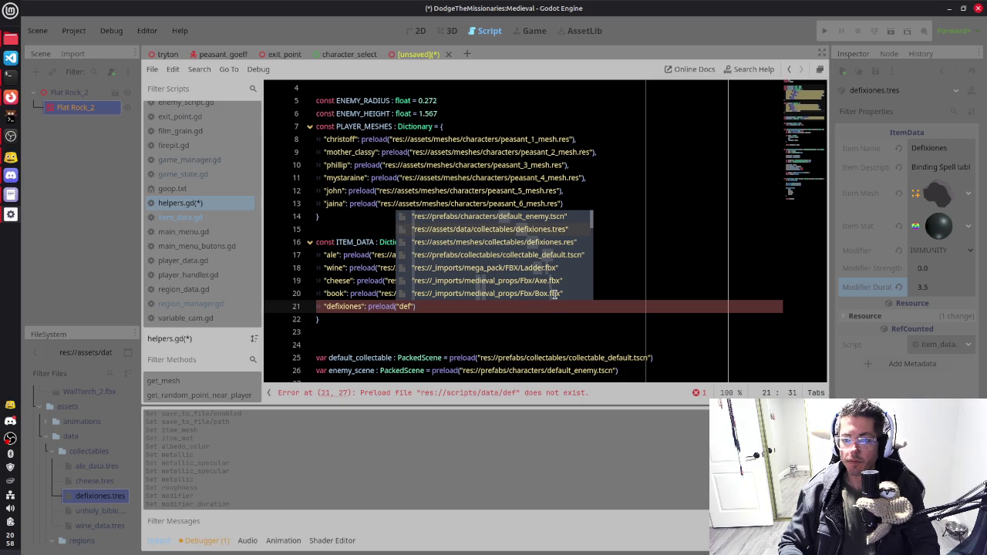
{"action": "key", "text": "Return"}
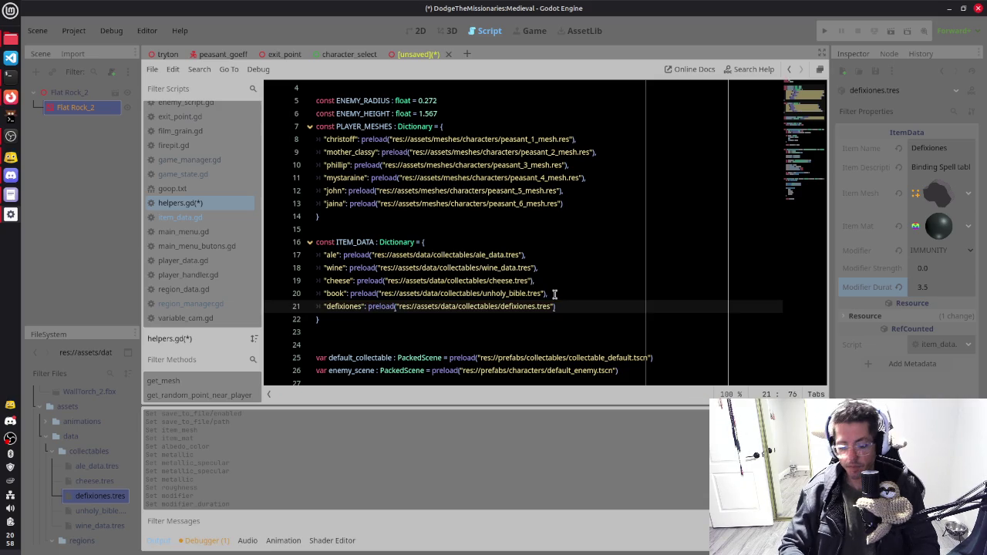
{"action": "key", "text": "ctrl+s"}
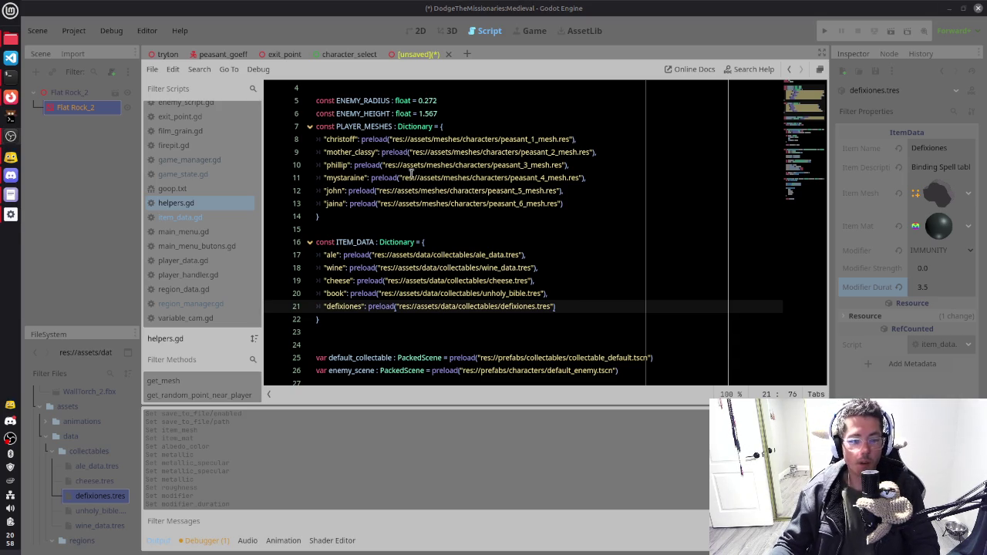
Step: Check the new defixiones line 21 and expand the item mesh in the Inspector
{"action": "left_click", "coordinate": [509, 276]}
{"action": "left_click", "coordinate": [487, 306]}
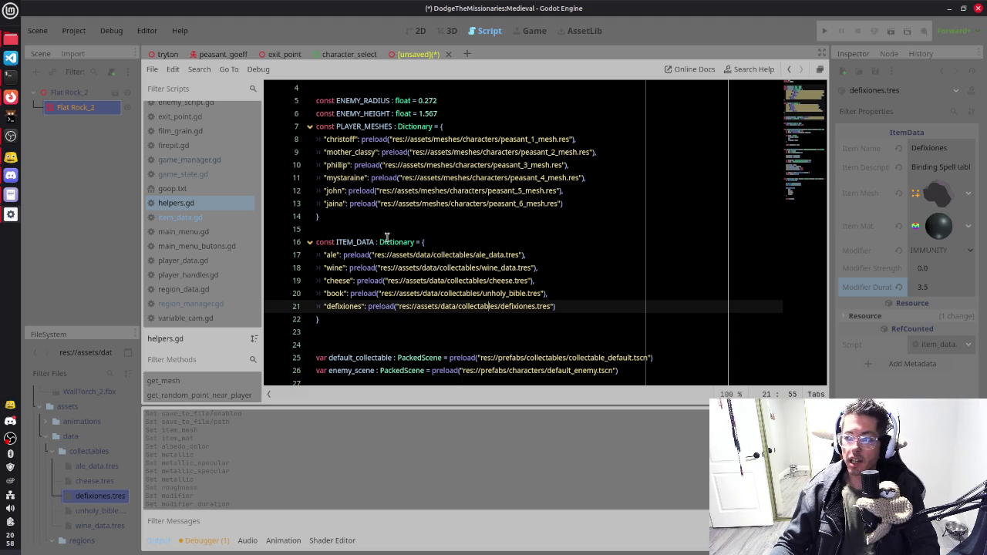
{"action": "left_click", "coordinate": [940, 198]}
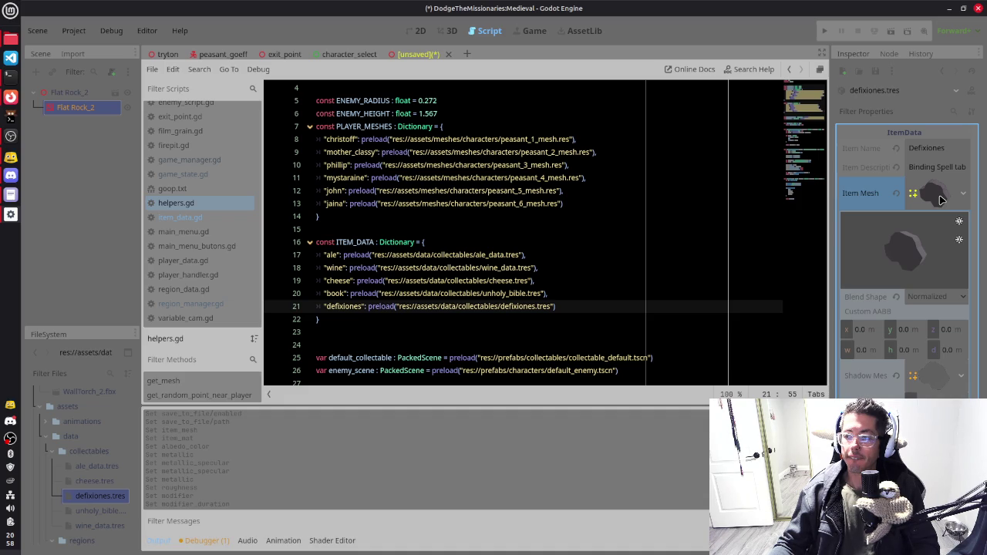
Step: Collapse the item mesh and show meshes/collectables/defixiones.res in the Inspector
{"action": "left_click", "coordinate": [940, 195]}
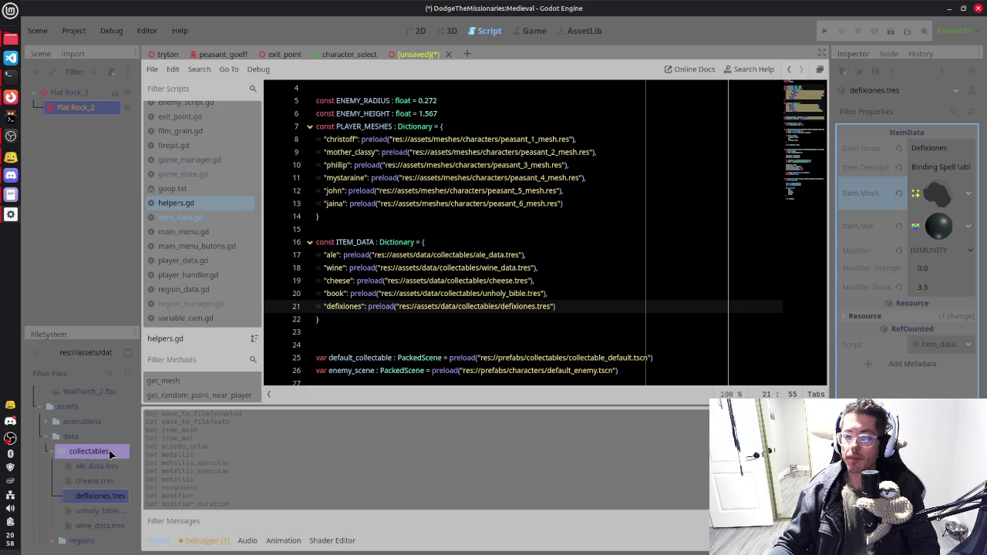
{"action": "scroll", "coordinate": [110, 453], "scroll_direction": "down", "scroll_amount": 2}
{"action": "scroll", "coordinate": [109, 448], "scroll_direction": "up", "scroll_amount": 3}
{"action": "scroll", "coordinate": [108, 449], "scroll_direction": "down", "scroll_amount": 4}
{"action": "scroll", "coordinate": [108, 449], "scroll_direction": "up", "scroll_amount": 4}
{"action": "scroll", "coordinate": [109, 449], "scroll_direction": "down", "scroll_amount": 3}
{"action": "scroll", "coordinate": [108, 453], "scroll_direction": "down", "scroll_amount": 4}
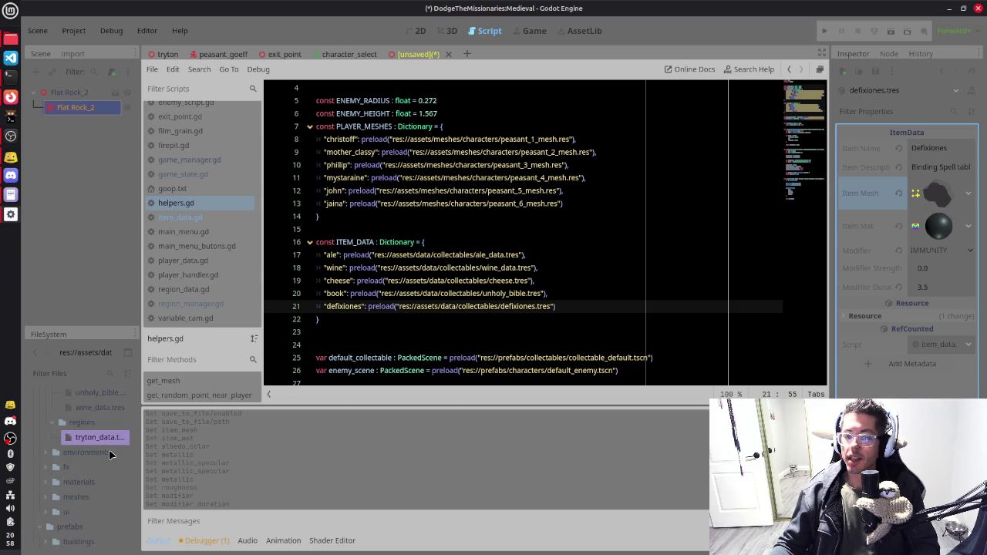
{"action": "left_click", "coordinate": [75, 497]}
{"action": "left_click", "coordinate": [54, 500]}
{"action": "left_click", "coordinate": [62, 527]}
{"action": "scroll", "coordinate": [103, 529], "scroll_direction": "down", "scroll_amount": 2}
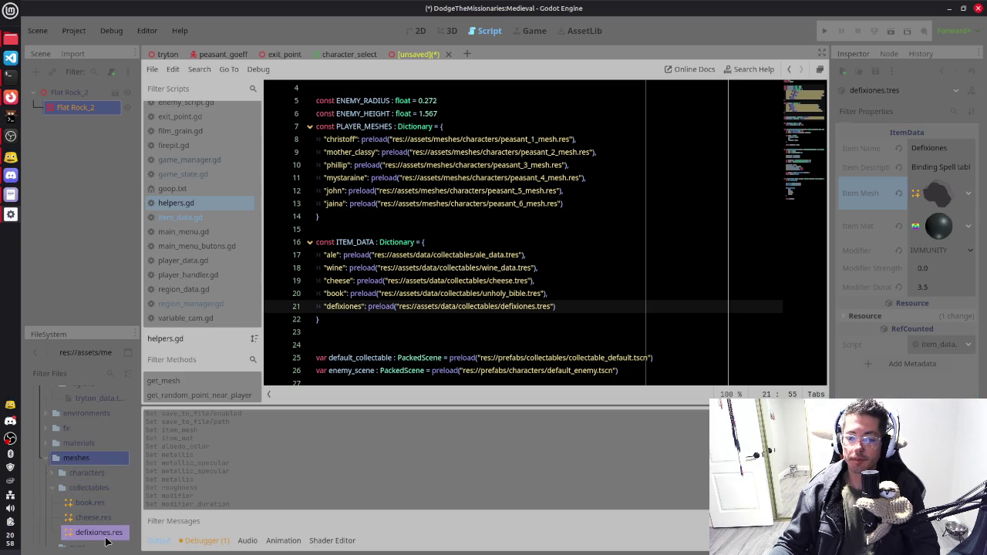
{"action": "left_click", "coordinate": [120, 534]}
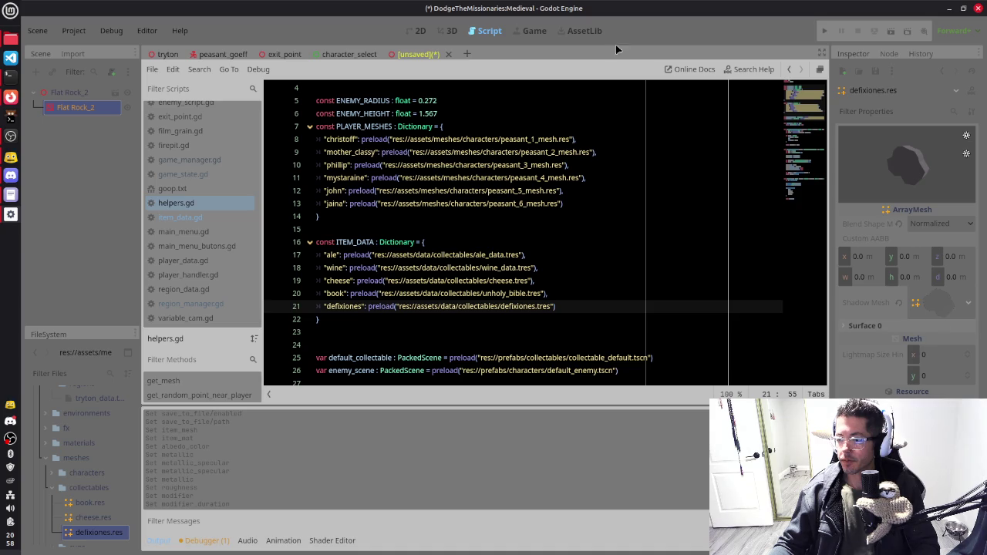
Step: Close the unsaved scratch scene and create a new scene with a 3D root node
{"action": "left_click", "coordinate": [454, 31]}
{"action": "left_click", "coordinate": [447, 55]}
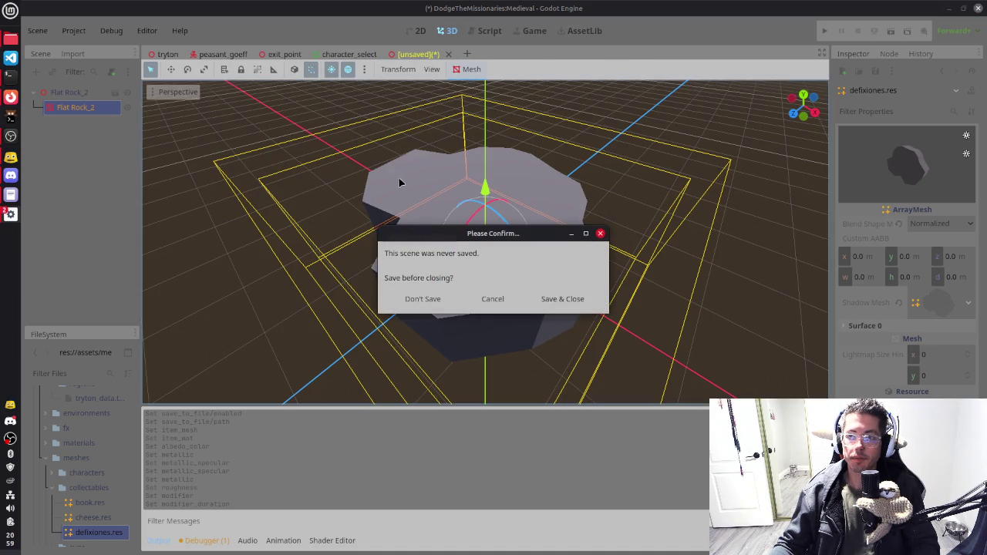
{"action": "key", "text": "Escape"}
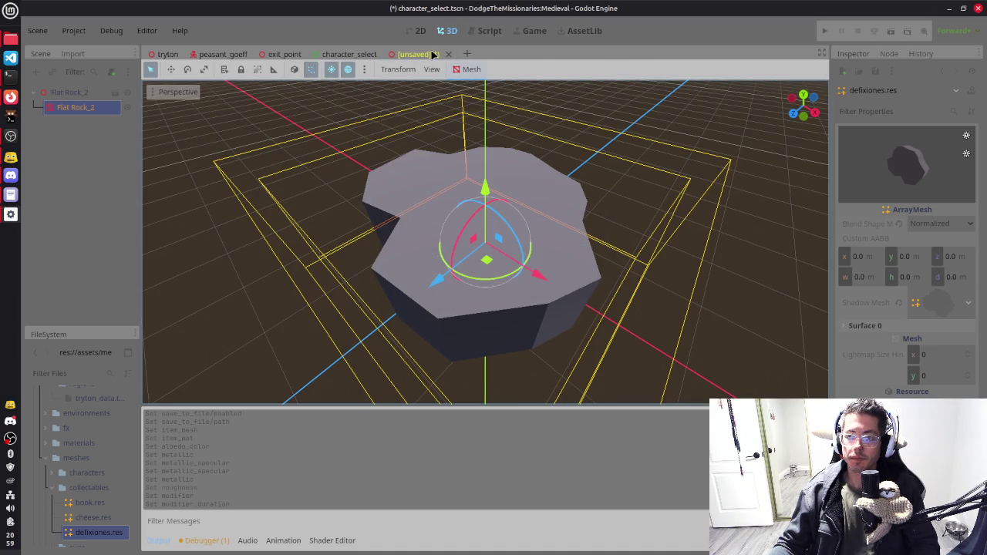
{"action": "left_click", "coordinate": [448, 55]}
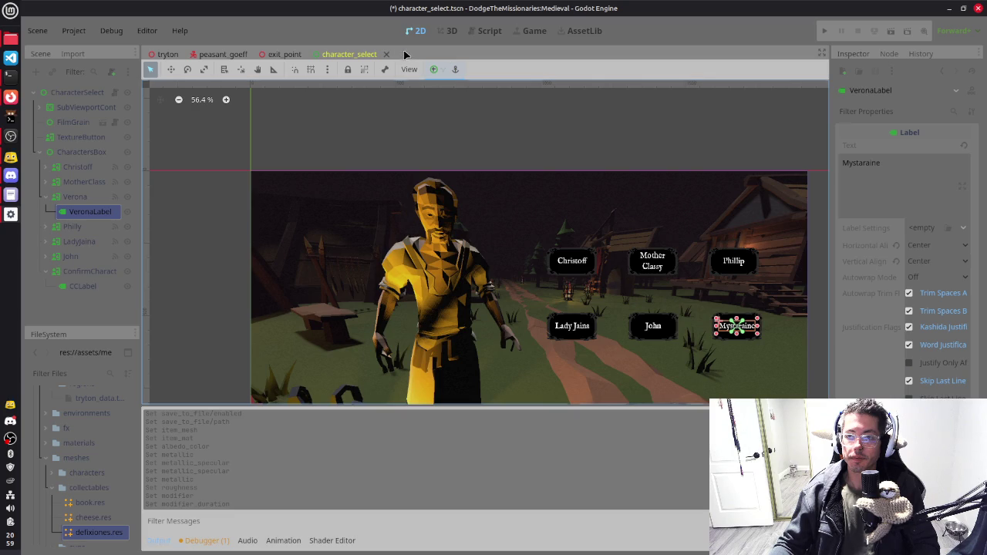
{"action": "left_click", "coordinate": [403, 54]}
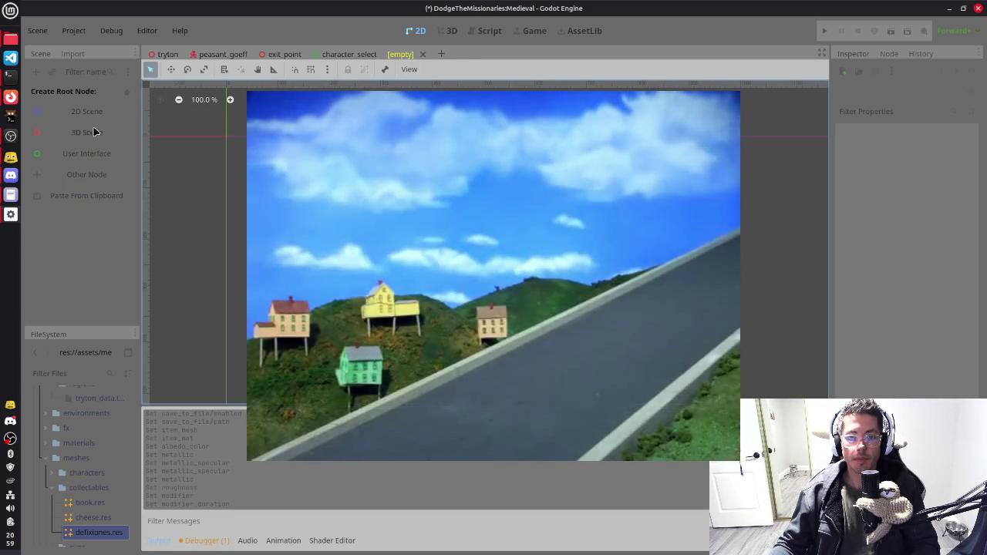
{"action": "left_click", "coordinate": [93, 132]}
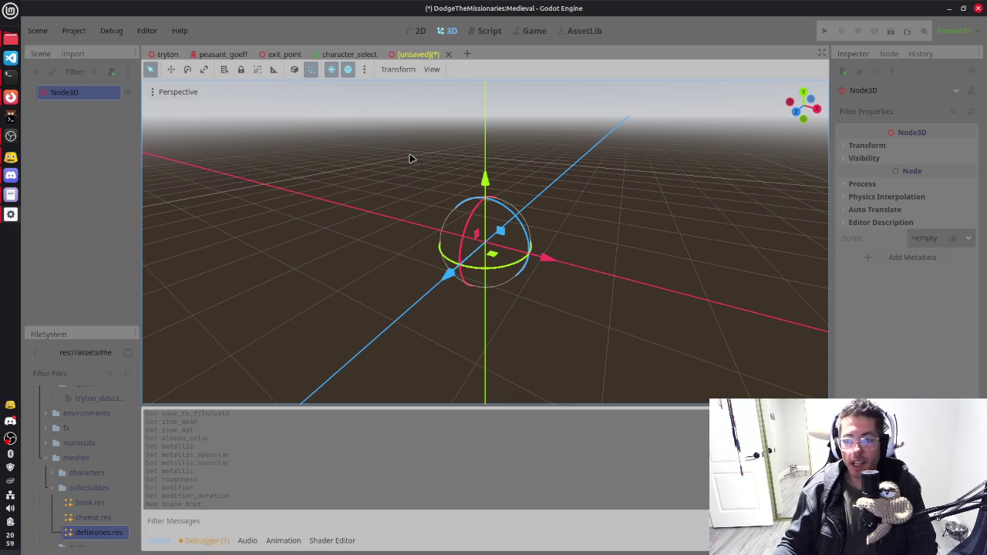
Step: Drop defixiones.res into the viewport and frame it from several angles
{"action": "mouse_move", "coordinate": [97, 534]}
{"action": "left_mouse_down"}
{"action": "mouse_move", "coordinate": [324, 293]}
{"action": "mouse_move", "coordinate": [540, 226]}
{"action": "mouse_move", "coordinate": [451, 270]}
{"action": "left_mouse_up"}
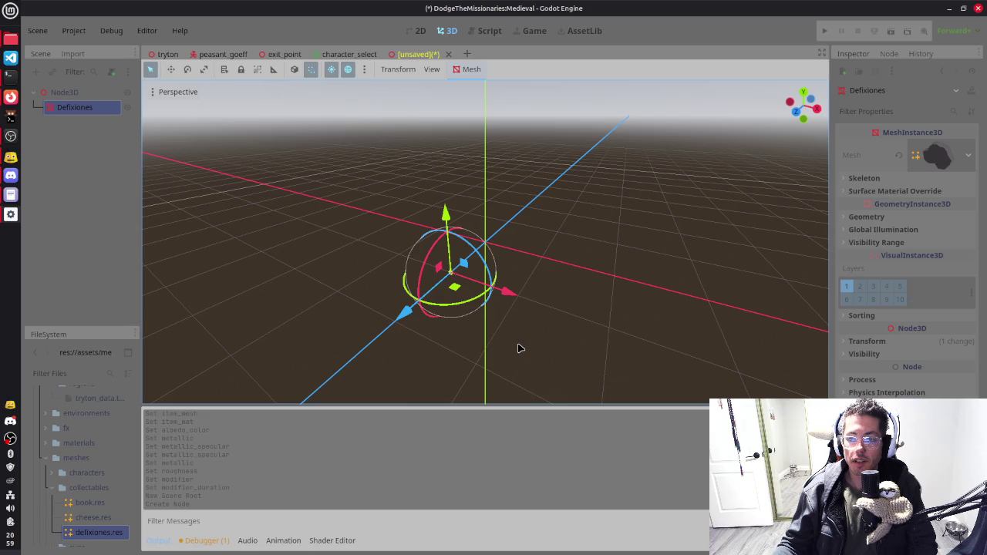
{"action": "key", "text": "f"}
{"action": "scroll", "coordinate": [557, 231], "scroll_direction": "up", "scroll_amount": 5}
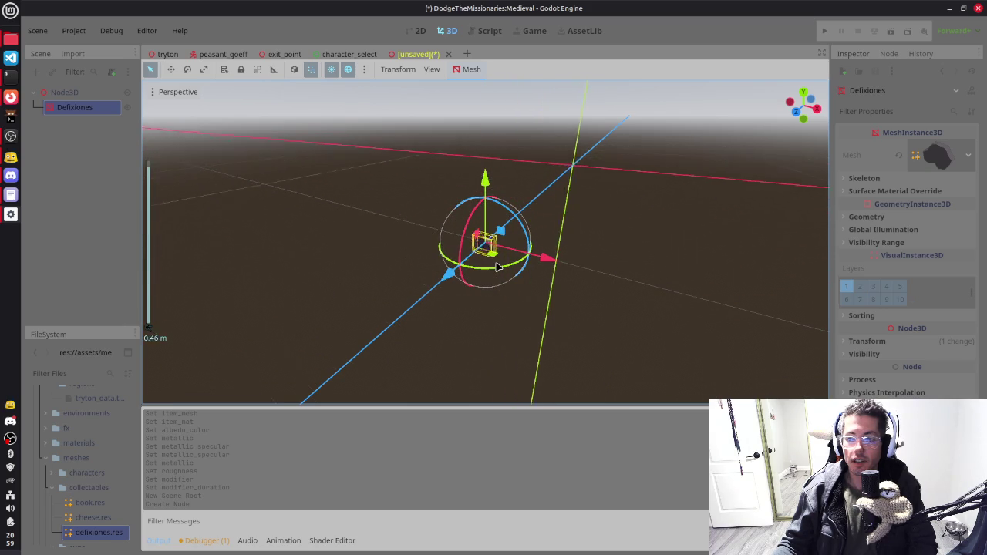
{"action": "key", "text": "KP_2"}
{"action": "key", "text": "KP_2"}
{"action": "key", "text": "KP_1"}
{"action": "mouse_move", "coordinate": [571, 274]}
{"action": "left_mouse_down"}
{"action": "mouse_move", "coordinate": [526, 329]}
{"action": "mouse_move", "coordinate": [540, 264]}
{"action": "left_mouse_up"}
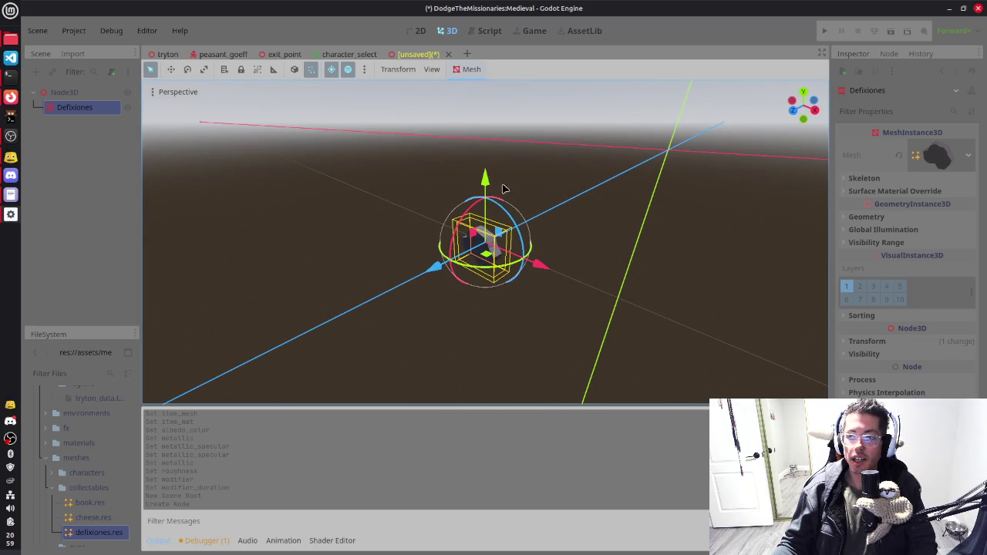
Step: Delete the Defixiones node and close the scratch scene
{"action": "left_click", "coordinate": [88, 105]}
{"action": "key", "text": "Delete"}
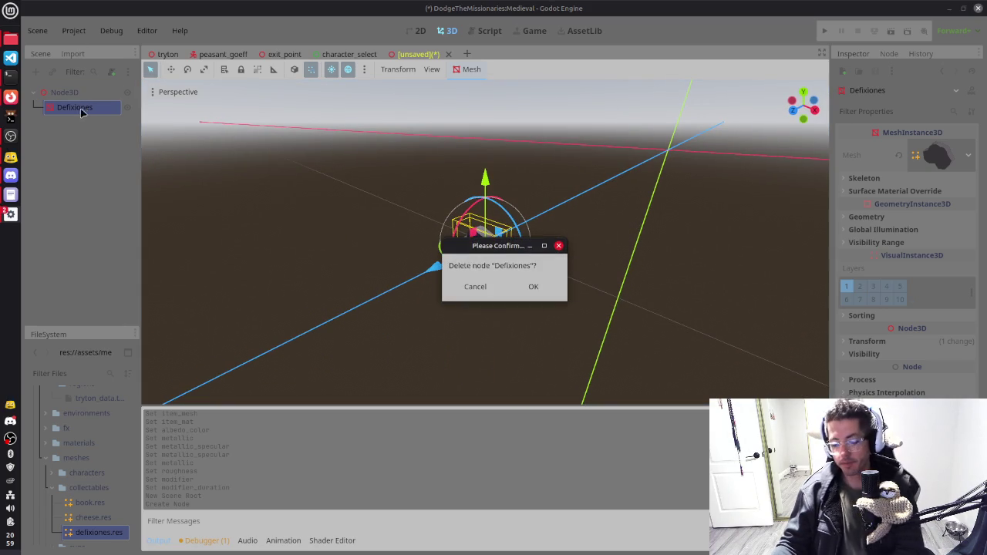
{"action": "left_click", "coordinate": [532, 288]}
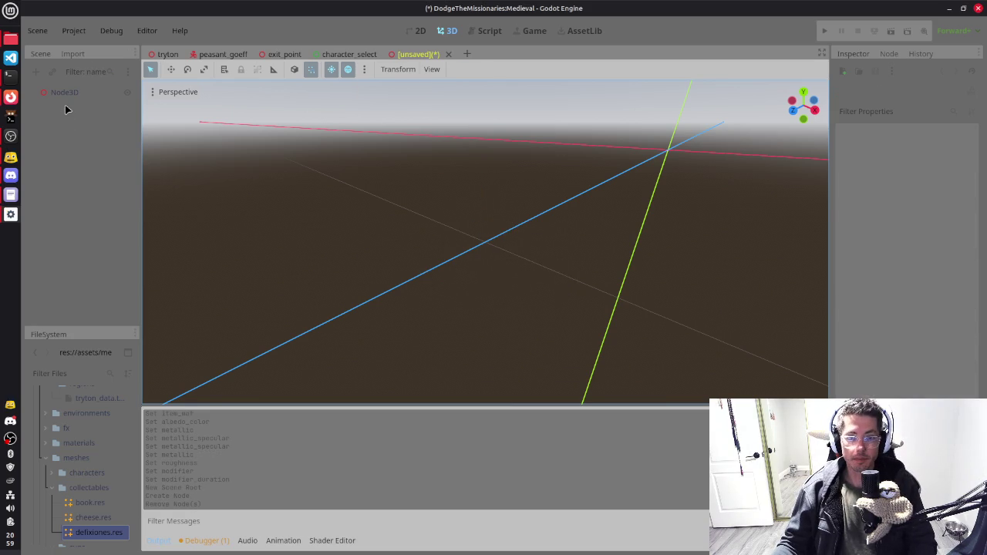
{"action": "left_click", "coordinate": [448, 55]}
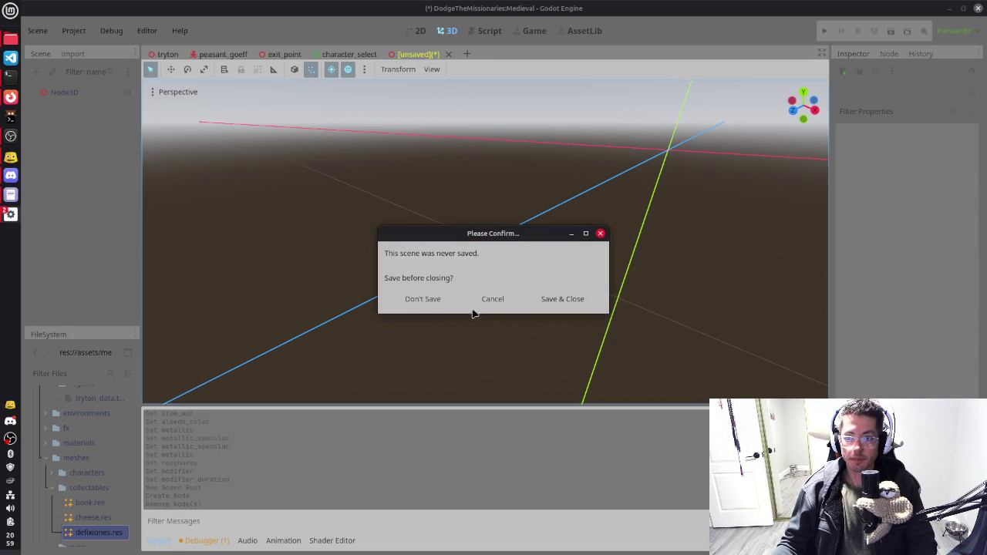
Step: Discard the scratch scene and bring up the tryton level in the 3D view
{"action": "left_click", "coordinate": [424, 299]}
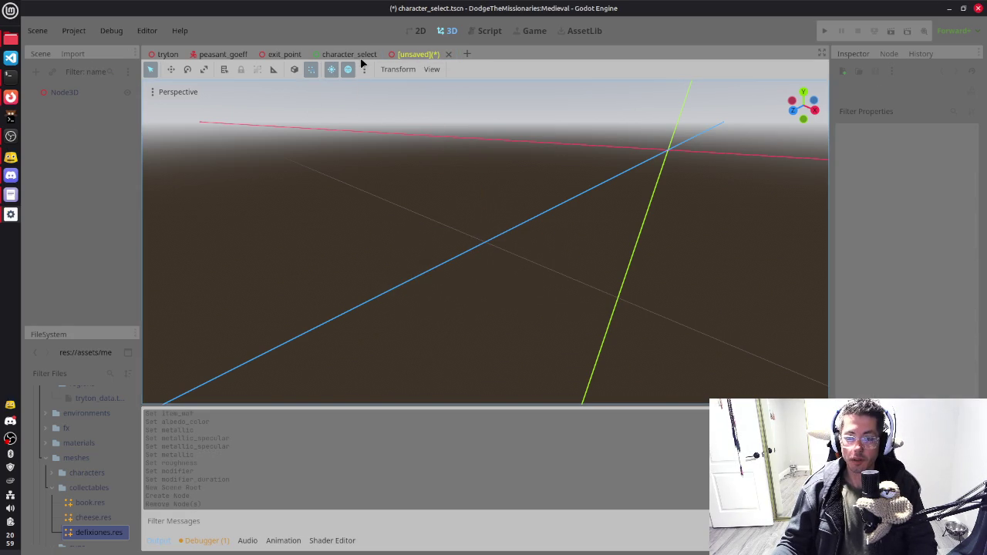
{"action": "left_click", "coordinate": [360, 57]}
{"action": "left_click", "coordinate": [167, 55]}
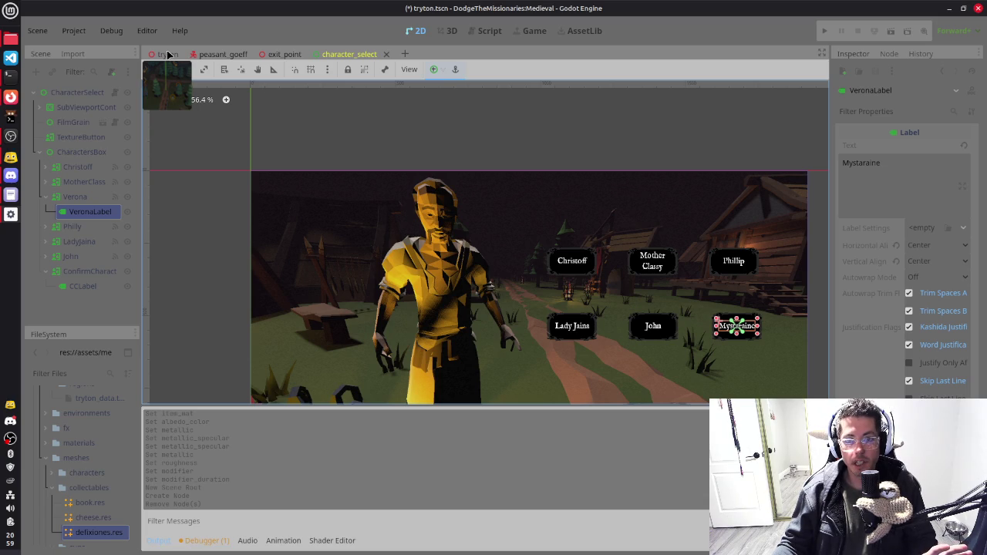
{"action": "left_click", "coordinate": [447, 31]}
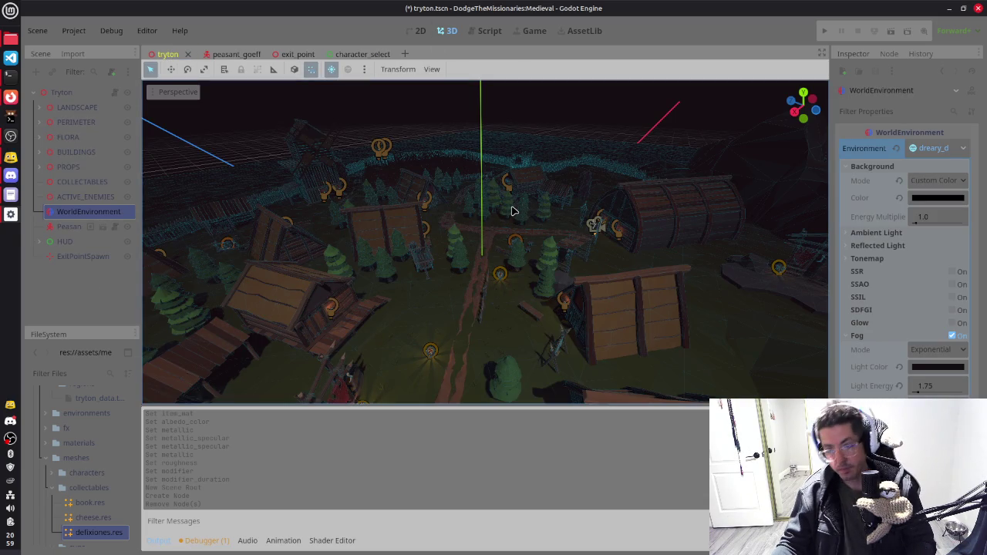
{"action": "key", "text": "ctrl+s"}
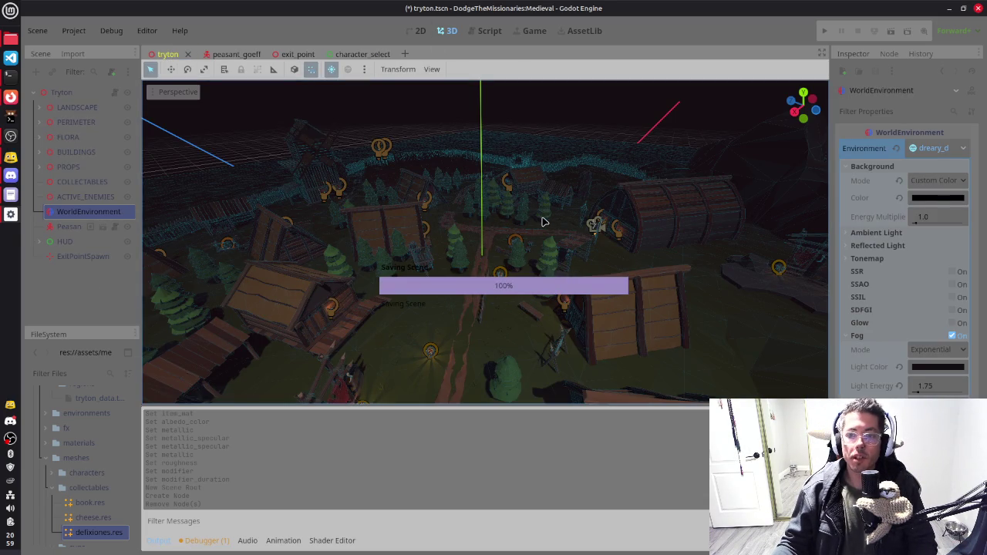
Step: Set the WorldEnvironment fog Light Energy to 2.0 and save the scene
{"action": "left_click", "coordinate": [938, 385]}
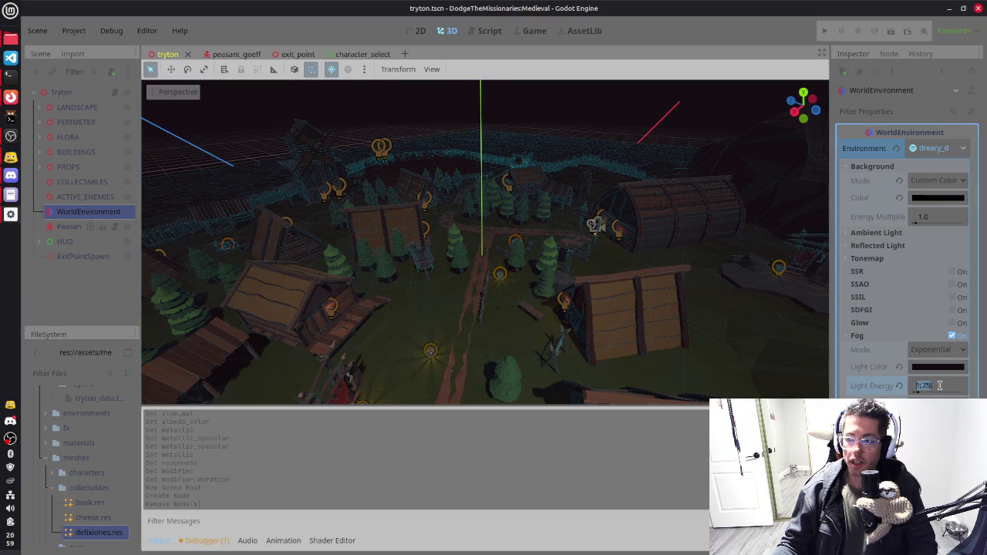
{"action": "type", "text": "0.75"}
{"action": "type", "text": "2"}
{"action": "key", "text": "Return"}
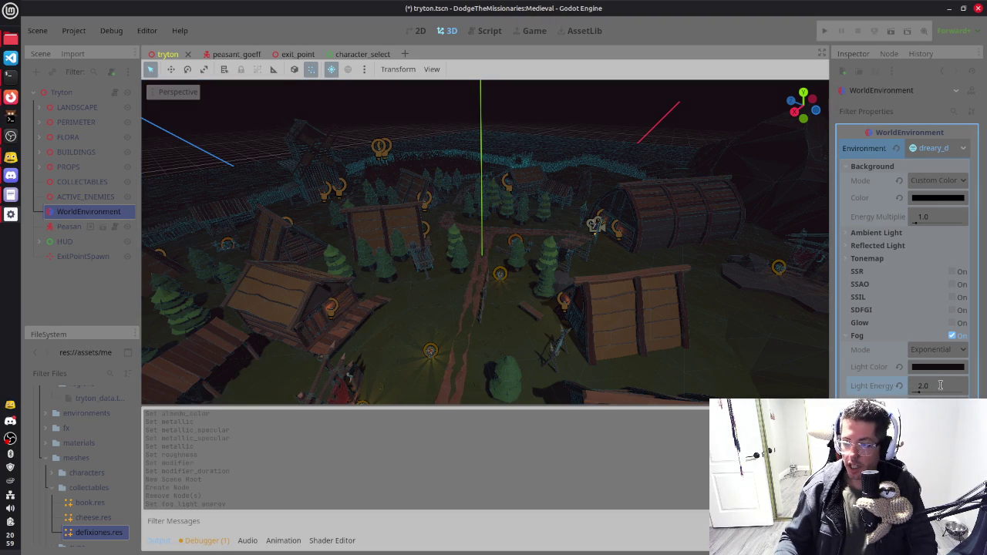
{"action": "key", "text": "ctrl+s"}
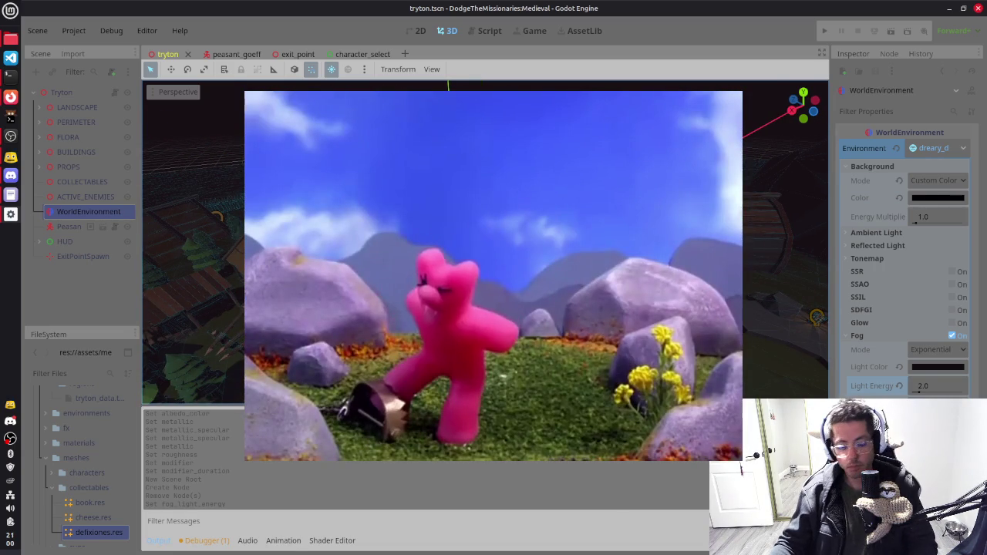
{"action": "key", "text": "F6"}
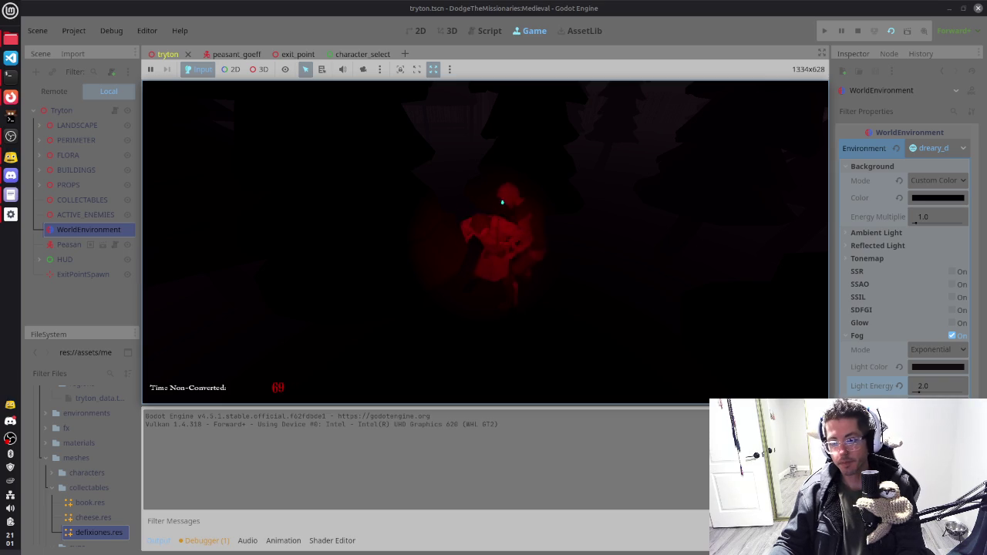
{"action": "key", "text": "F8"}
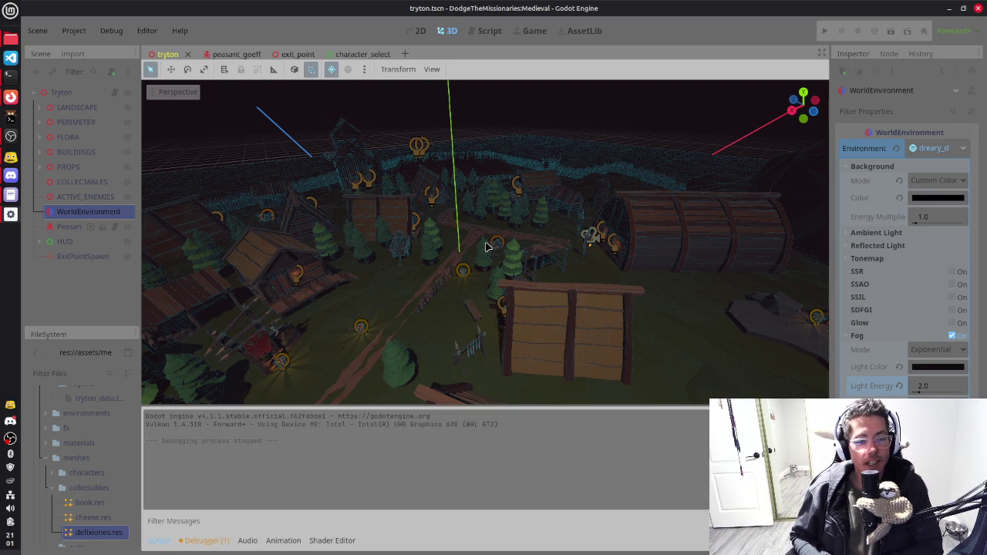
{"action": "mouse_move", "coordinate": [503, 244]}
{"action": "left_mouse_down"}
{"action": "mouse_move", "coordinate": [456, 264]}
{"action": "mouse_move", "coordinate": [480, 266]}
{"action": "mouse_move", "coordinate": [421, 331]}
{"action": "mouse_move", "coordinate": [489, 297]}
{"action": "mouse_move", "coordinate": [444, 307]}
{"action": "mouse_move", "coordinate": [487, 265]}
{"action": "left_mouse_up"}
{"action": "key", "text": "F6"}
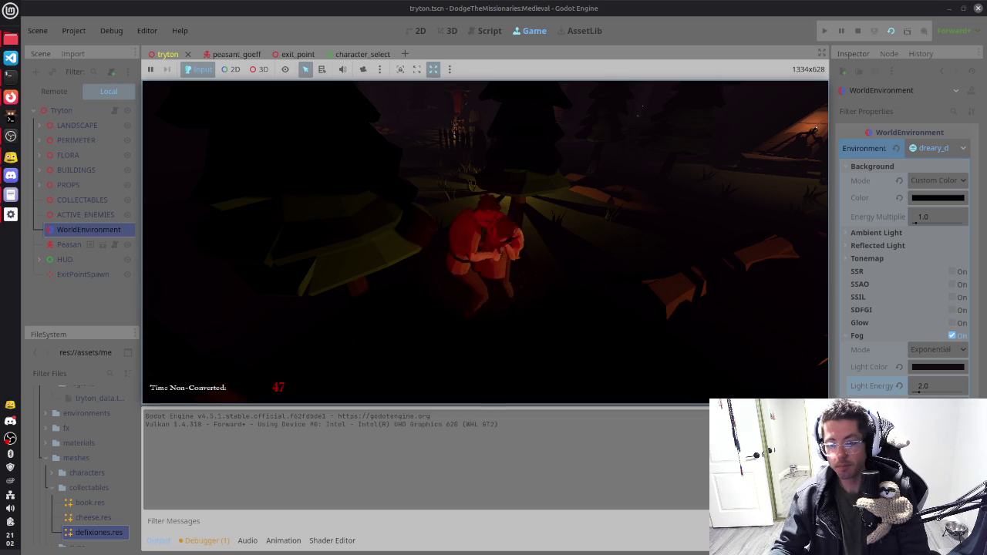
{"action": "key", "text": "F8"}
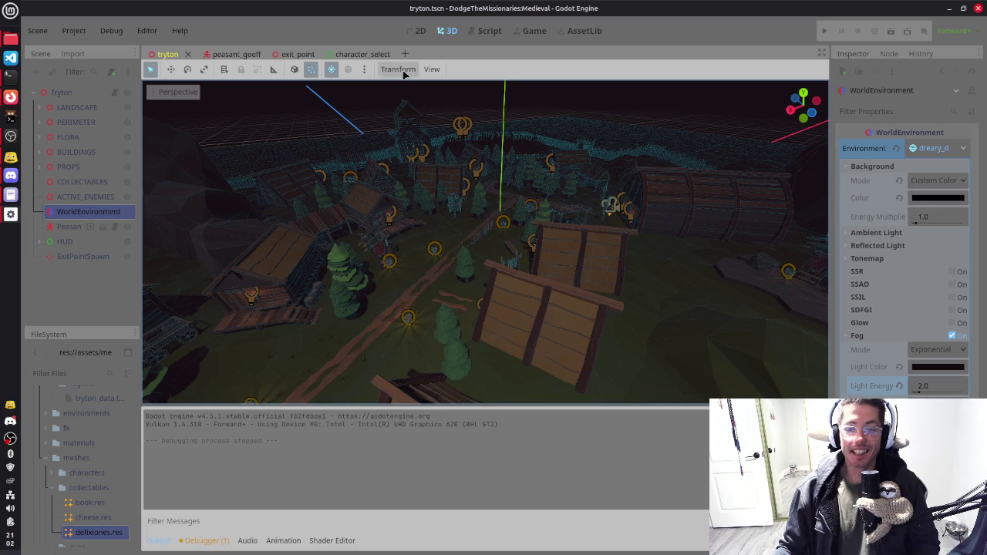
Step: Find Flat Rock_1.fbx in the mega_pack folder and open its Advanced Import Settings
{"action": "left_click", "coordinate": [105, 533]}
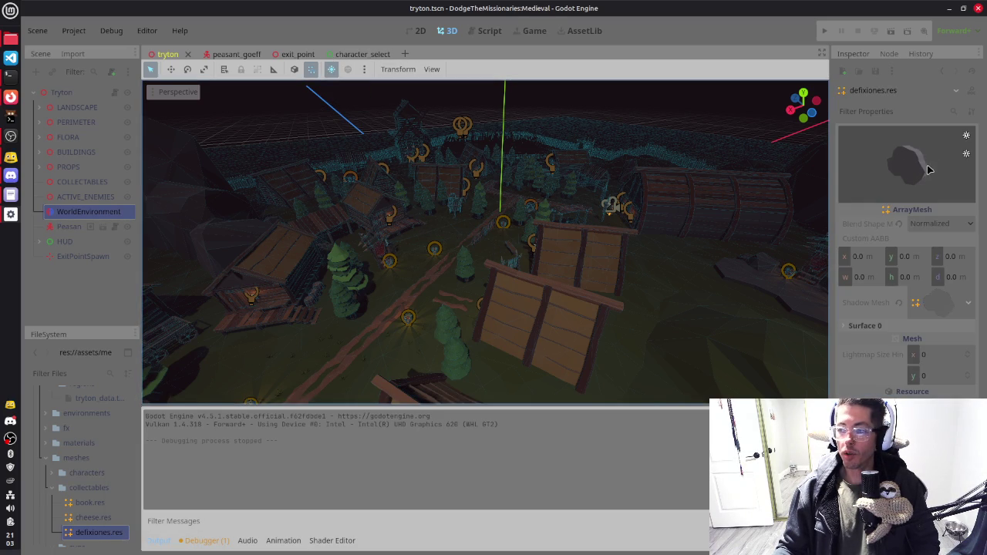
{"action": "scroll", "coordinate": [108, 455], "scroll_direction": "down", "scroll_amount": 5}
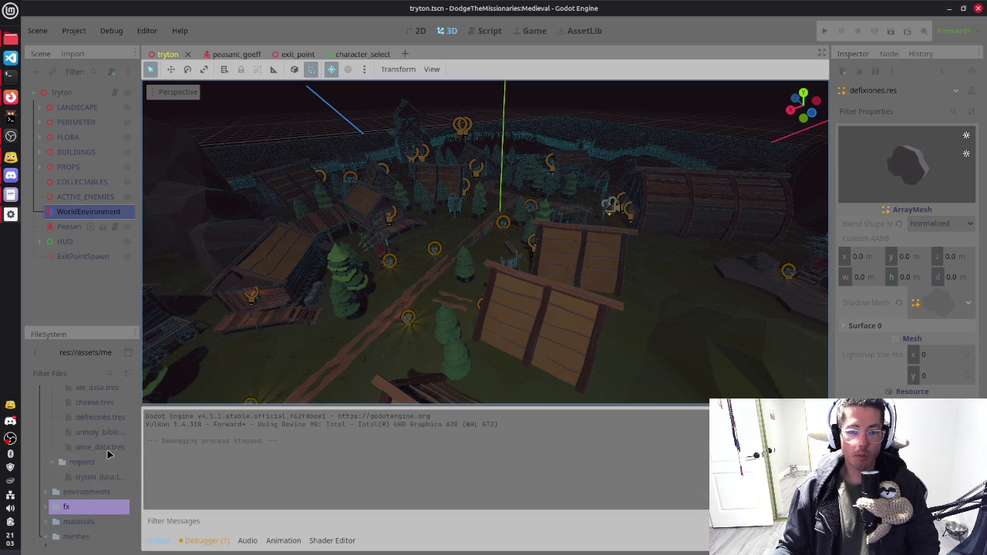
{"action": "scroll", "coordinate": [92, 471], "scroll_direction": "up", "scroll_amount": 3}
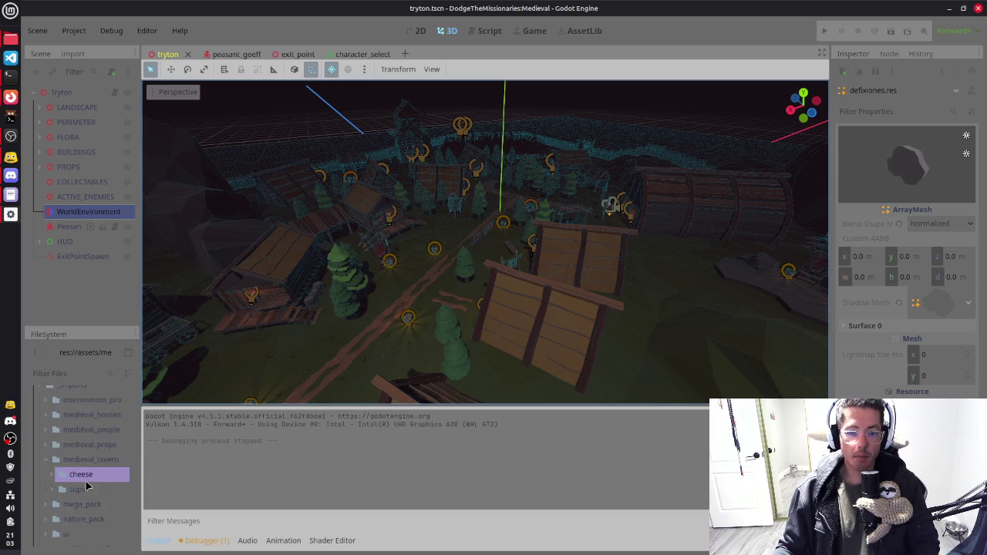
{"action": "left_click", "coordinate": [45, 485]}
{"action": "scroll", "coordinate": [86, 474], "scroll_direction": "down", "scroll_amount": 5}
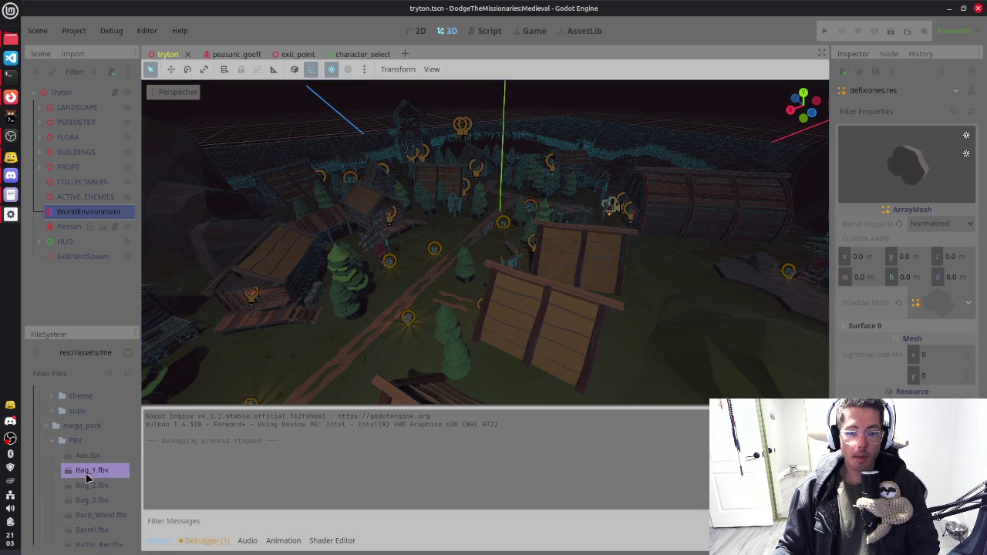
{"action": "scroll", "coordinate": [87, 479], "scroll_direction": "down", "scroll_amount": 10}
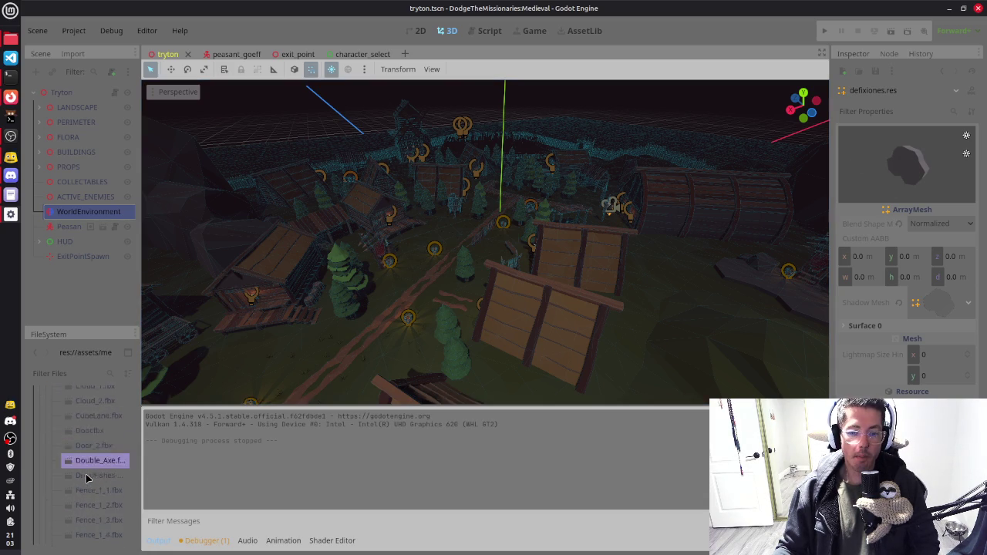
{"action": "scroll", "coordinate": [87, 479], "scroll_direction": "down", "scroll_amount": 3}
{"action": "left_click", "coordinate": [105, 431]}
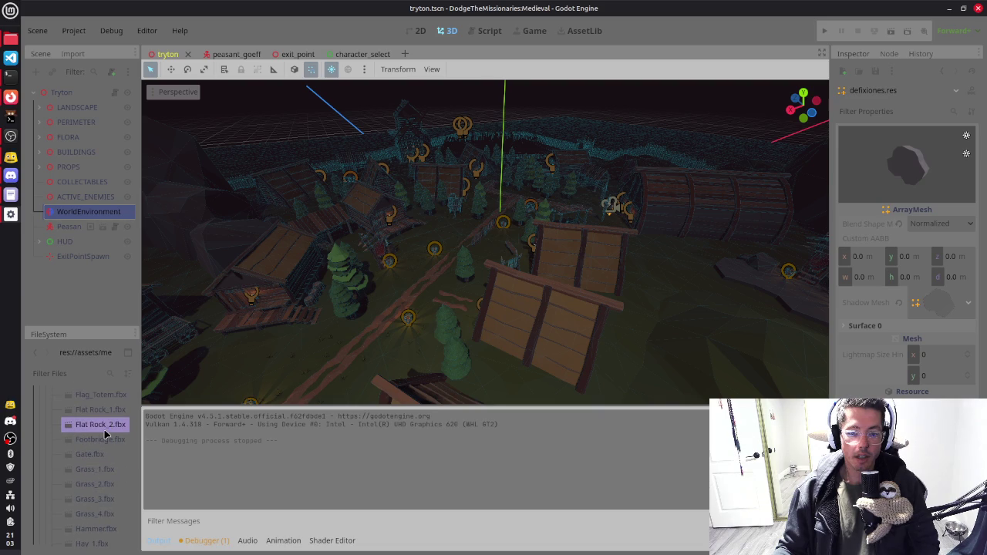
{"action": "left_click", "coordinate": [107, 410]}
{"action": "right_click", "coordinate": [108, 413]}
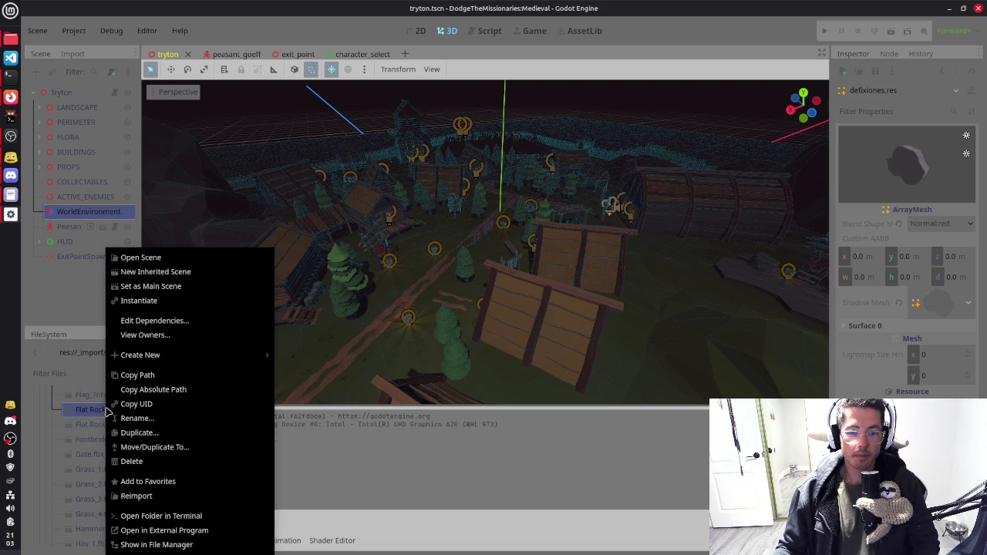
{"action": "left_click", "coordinate": [98, 414]}
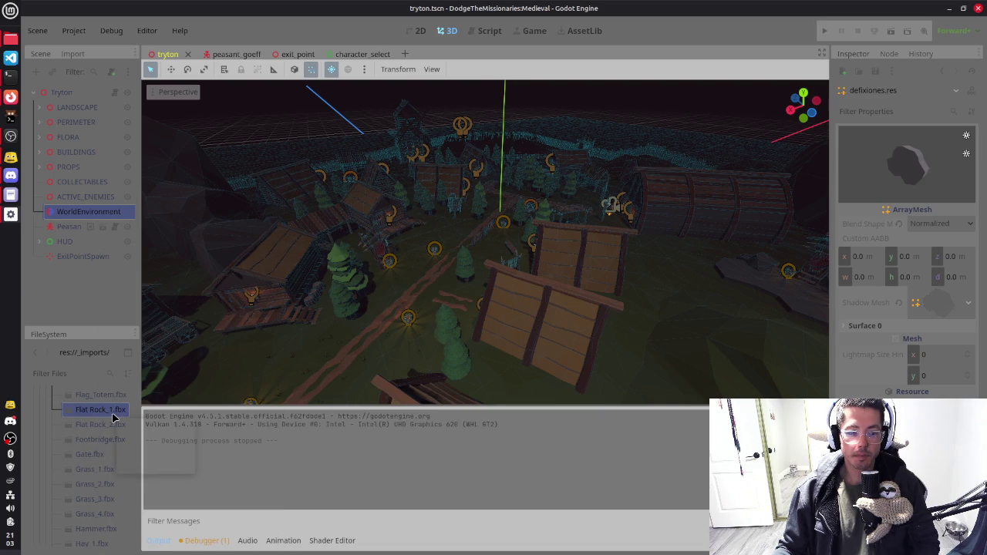
{"action": "double_click", "coordinate": [107, 414]}
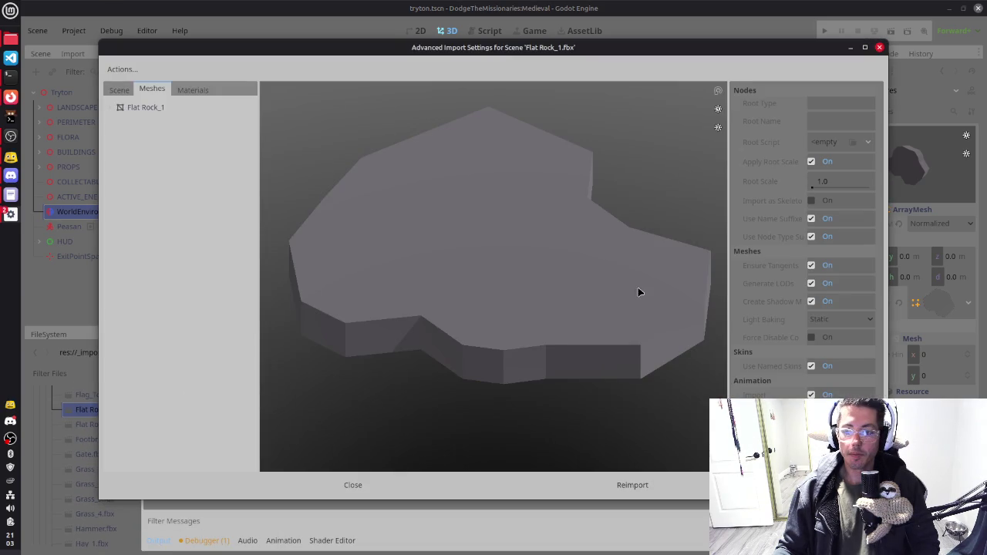
Step: Close the Flat Rock_1 import settings and inspect Flat Rock_2.fbx's import preview and mesh
{"action": "mouse_move", "coordinate": [547, 337]}
{"action": "left_mouse_down"}
{"action": "mouse_move", "coordinate": [544, 311]}
{"action": "mouse_move", "coordinate": [671, 251]}
{"action": "left_mouse_up"}
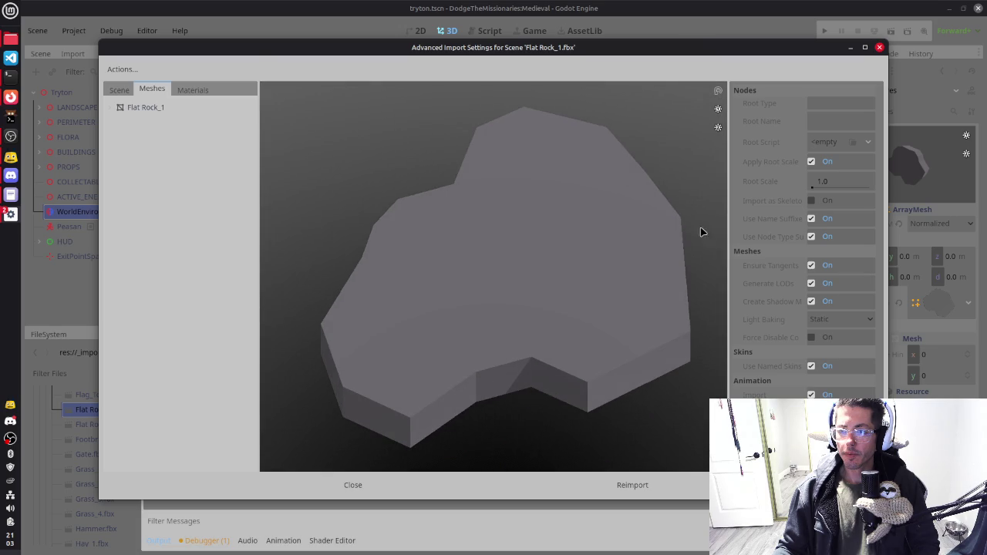
{"action": "left_click", "coordinate": [880, 49]}
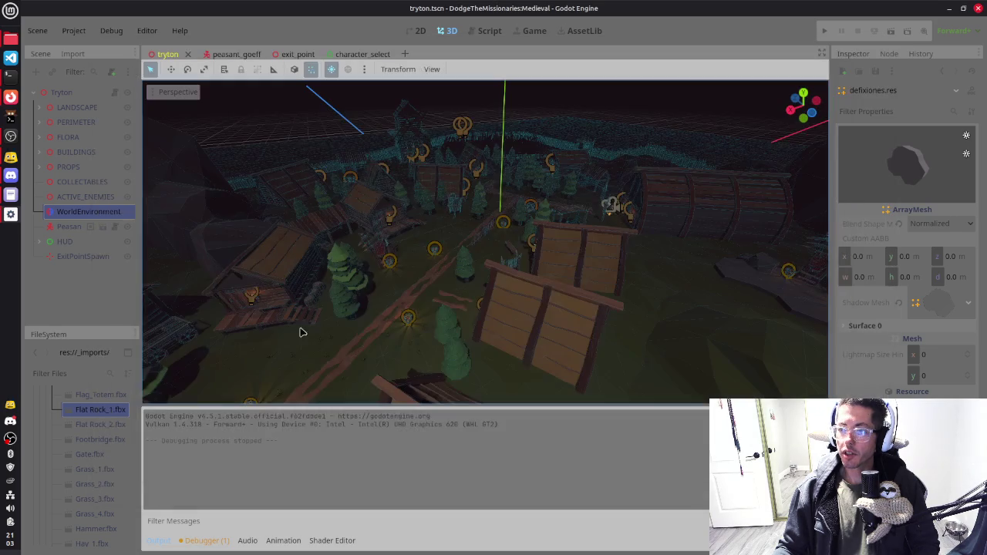
{"action": "double_click", "coordinate": [123, 424]}
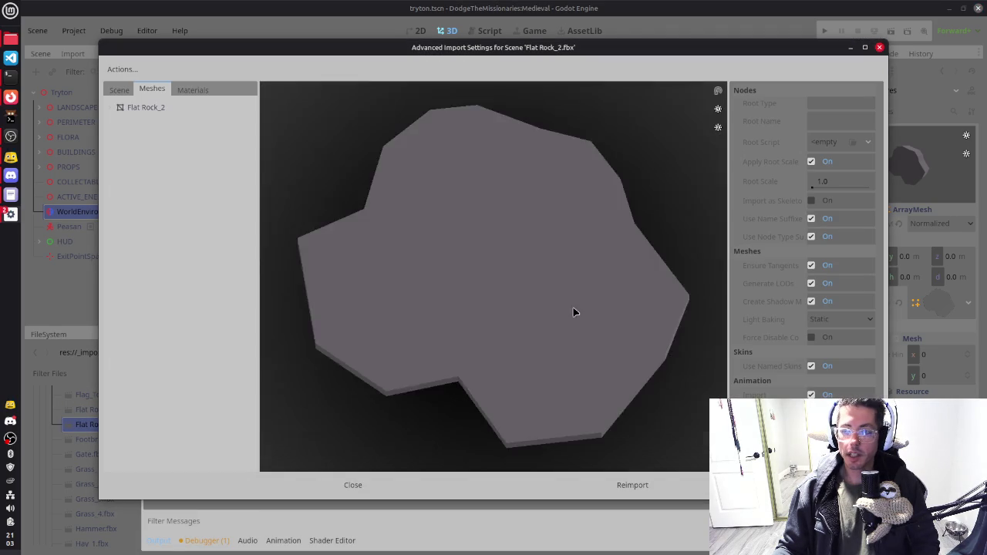
{"action": "left_click_drag", "start_coordinate": [573, 312], "coordinate": [560, 254]}
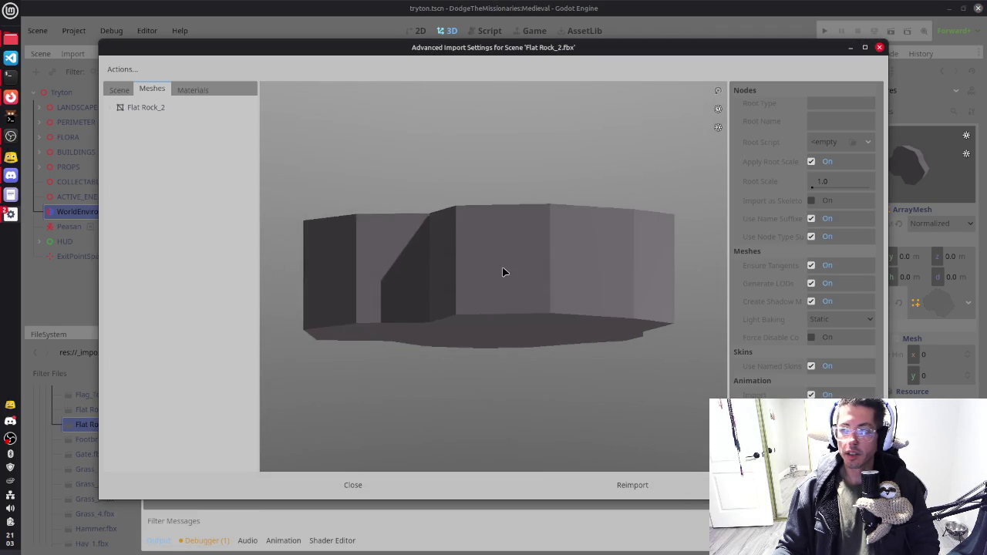
{"action": "mouse_move", "coordinate": [502, 273]}
{"action": "left_mouse_down"}
{"action": "mouse_move", "coordinate": [532, 240]}
{"action": "mouse_move", "coordinate": [555, 243]}
{"action": "mouse_move", "coordinate": [449, 304]}
{"action": "mouse_move", "coordinate": [310, 223]}
{"action": "left_mouse_up"}
{"action": "left_click", "coordinate": [165, 109]}
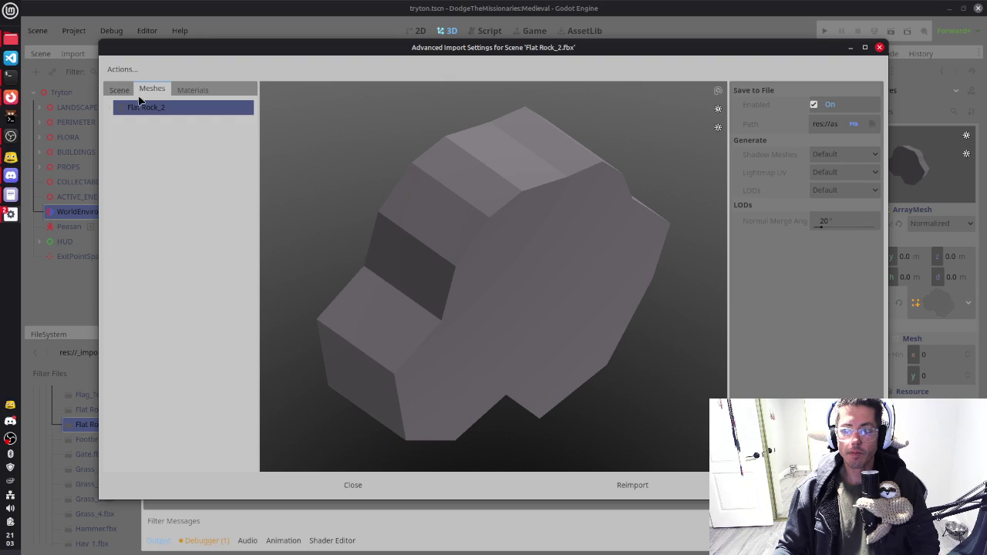
{"action": "key", "text": "Escape"}
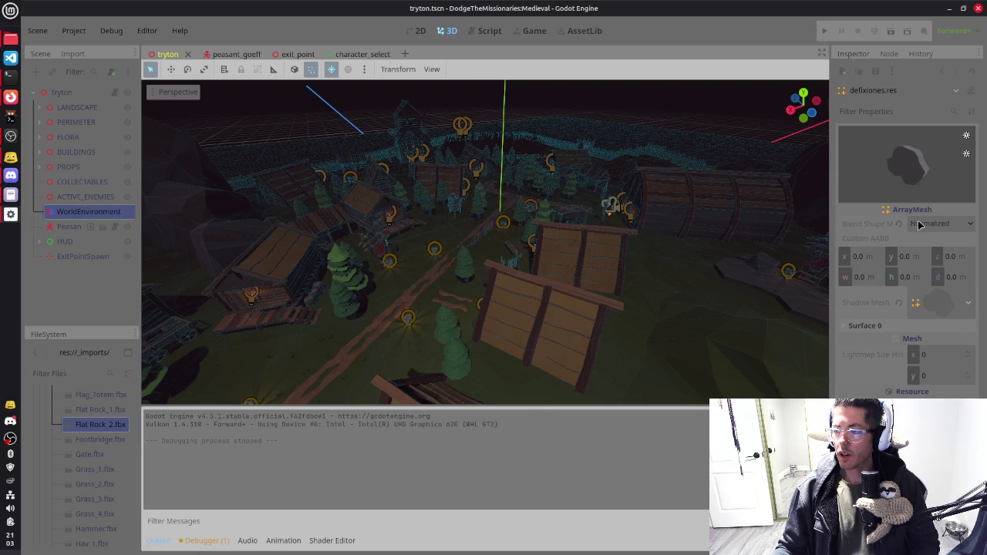
Step: Set the Flat Rock_2.fbx scene root's Root Scale to 2.5 and reimport the model
{"action": "double_click", "coordinate": [123, 434]}
{"action": "left_click", "coordinate": [133, 107]}
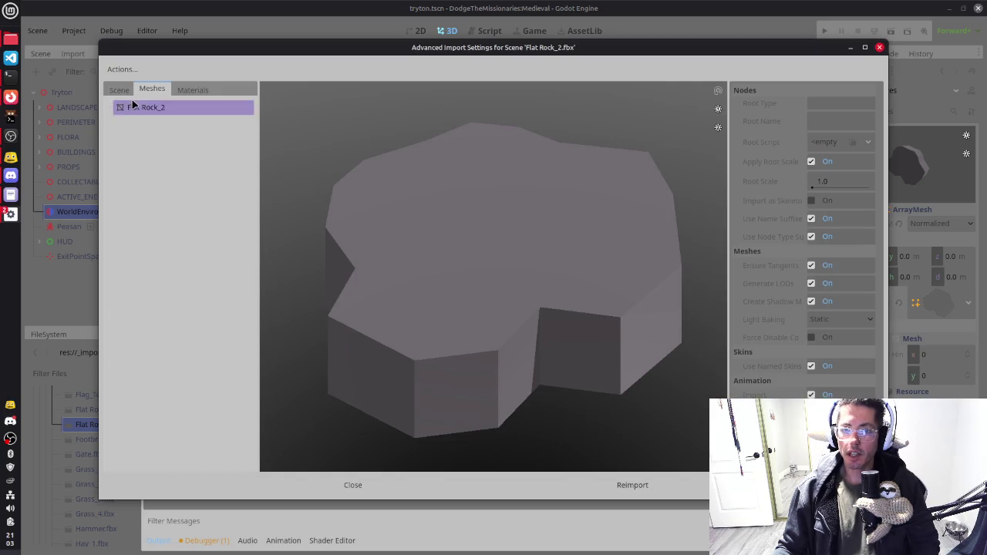
{"action": "left_click", "coordinate": [135, 109]}
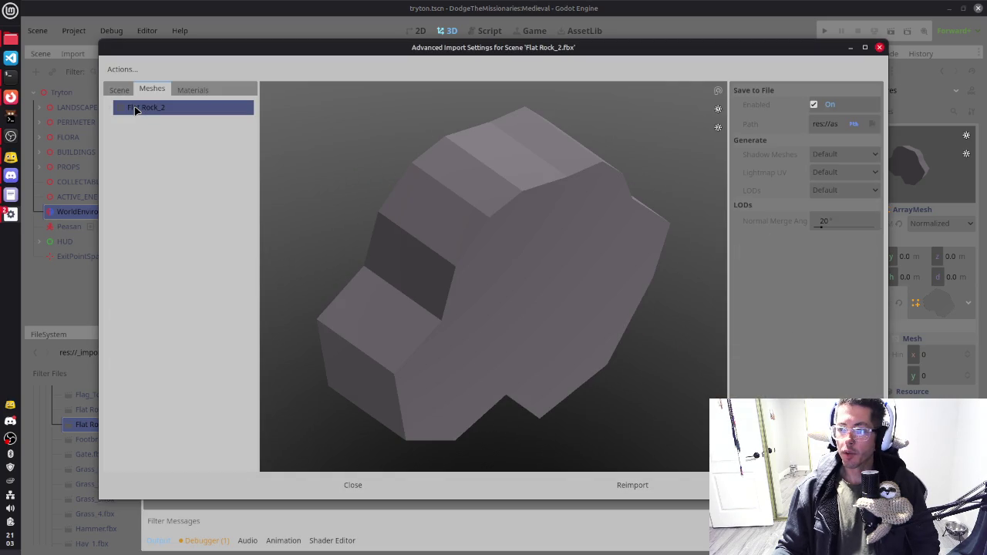
{"action": "left_click", "coordinate": [121, 90]}
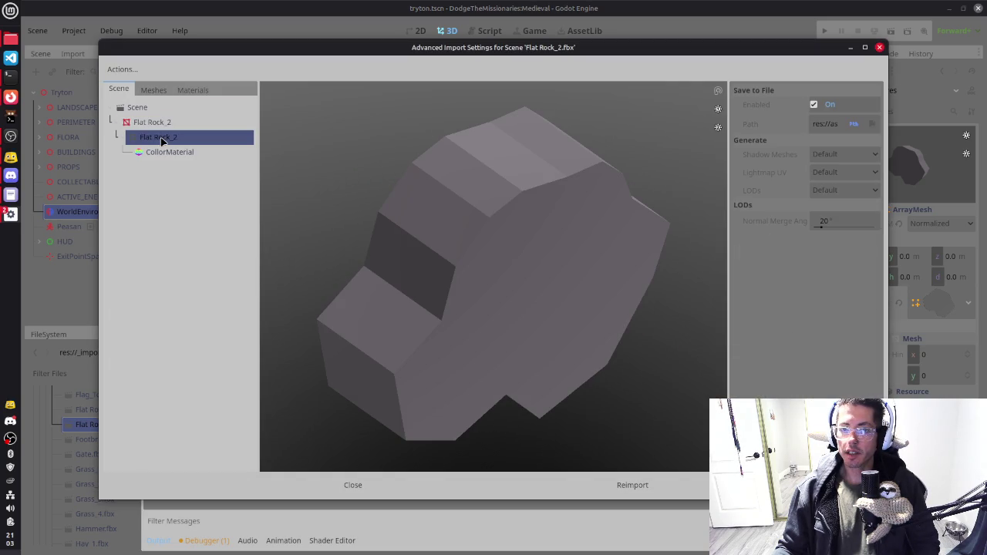
{"action": "left_click", "coordinate": [162, 124]}
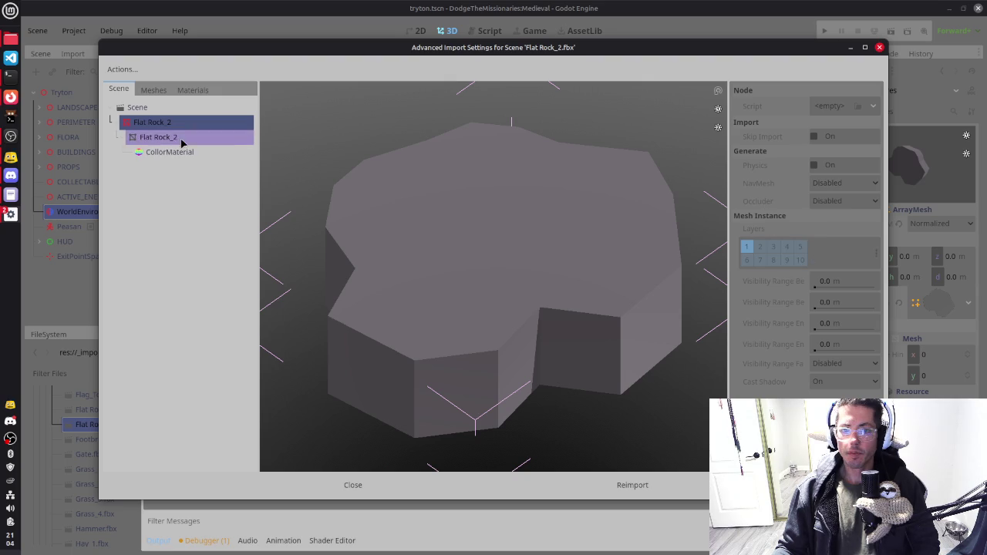
{"action": "left_click", "coordinate": [185, 137]}
{"action": "left_click", "coordinate": [185, 107]}
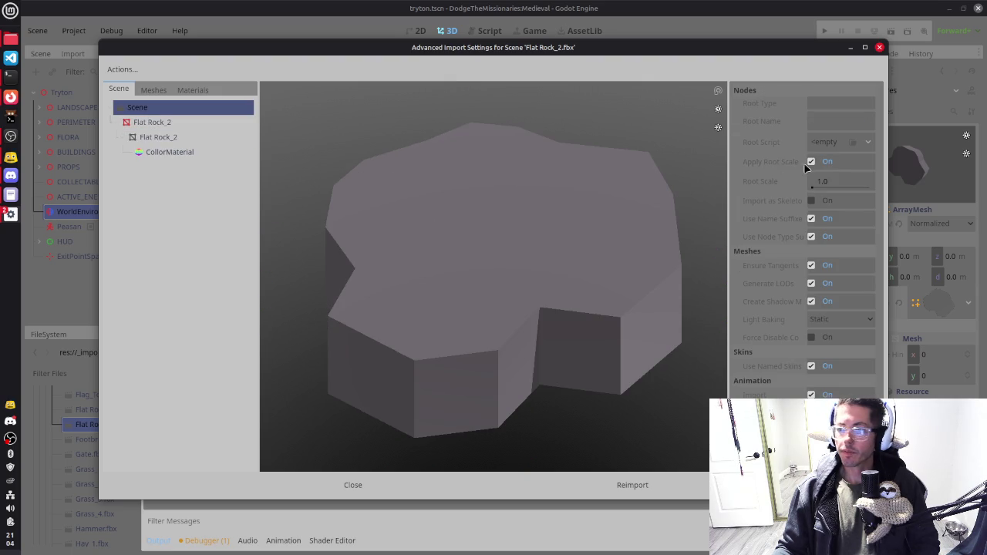
{"action": "mouse_move", "coordinate": [776, 187]}
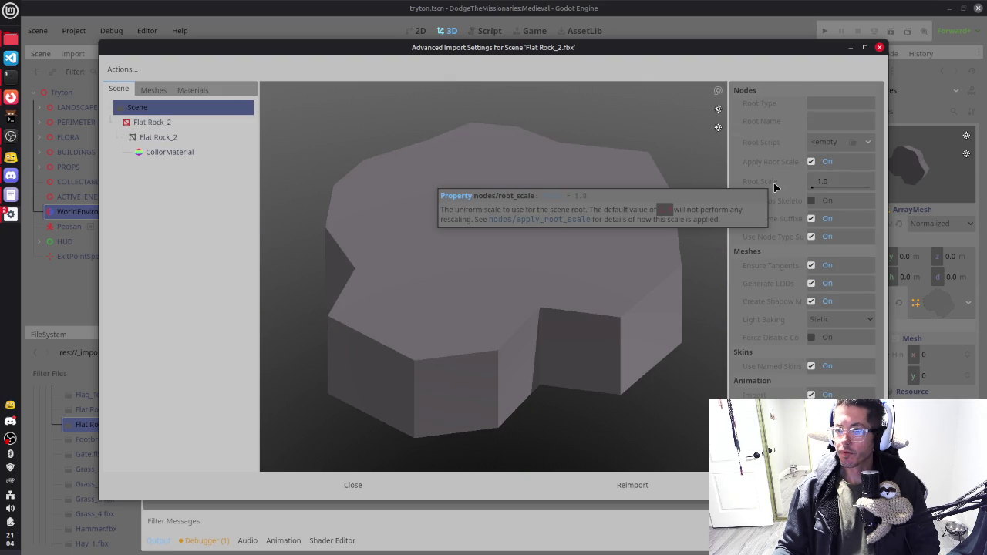
{"action": "left_click", "coordinate": [827, 186]}
{"action": "type", "text": "2.5"}
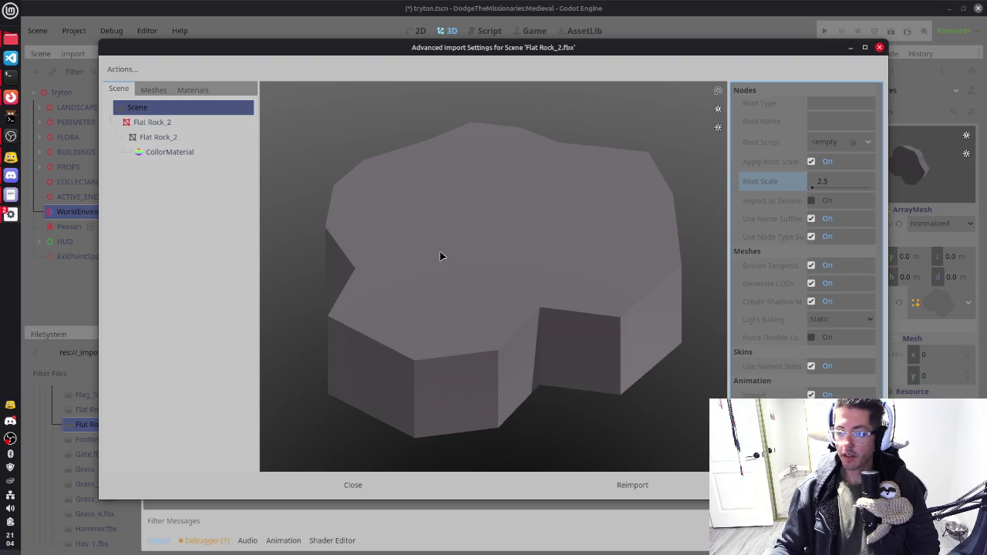
{"action": "left_click", "coordinate": [155, 137]}
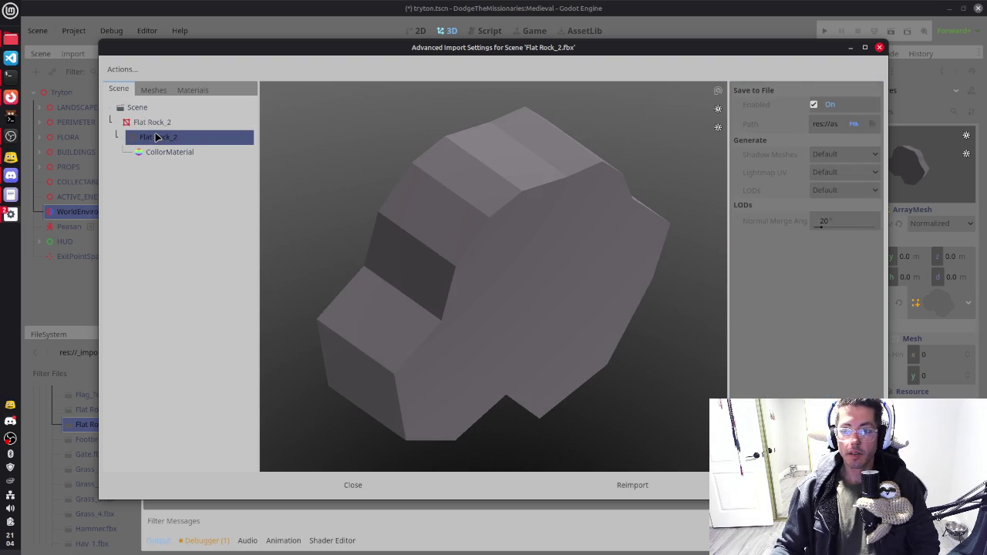
{"action": "left_click", "coordinate": [631, 486]}
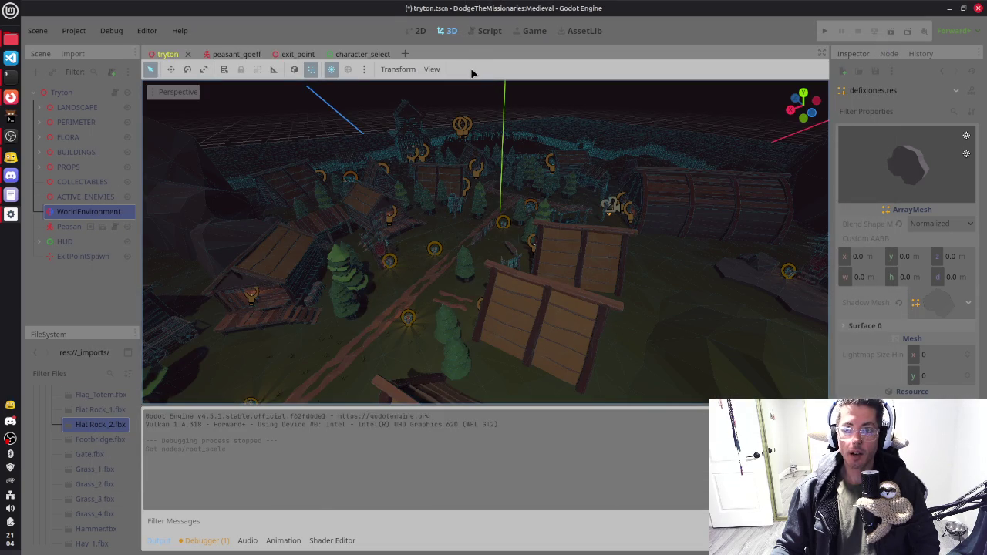
Step: Save the tryton scene with Ctrl+S, then switch to the terminal after play-testing
{"action": "key", "text": "ctrl+s"}
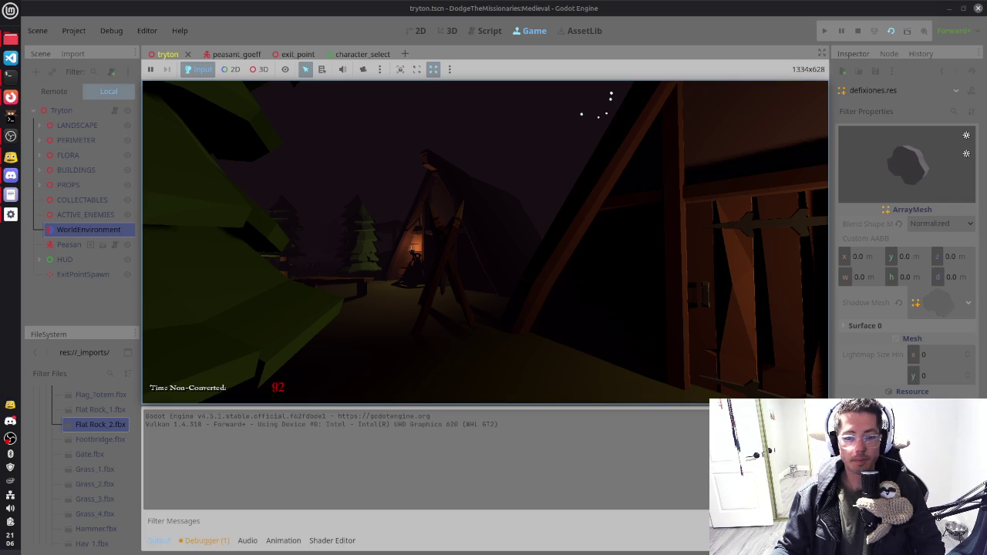
{"action": "key", "text": "alt+Tab"}
{"action": "key", "text": "alt+Tab"}
{"action": "key", "text": "alt+Tab"}
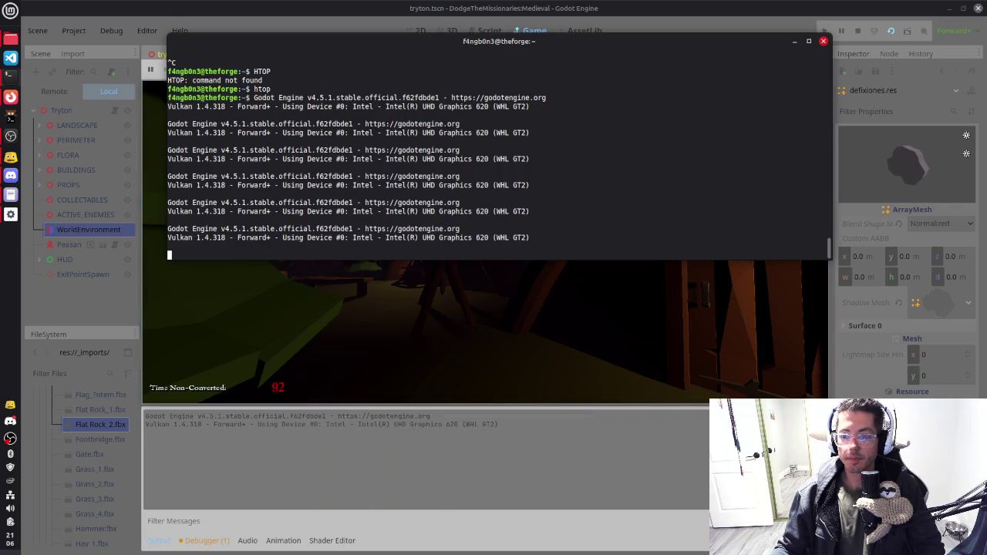
Step: Send SIGTERM to the Godot game process from htop, then quit htop
{"action": "key", "text": "ctrl+c"}
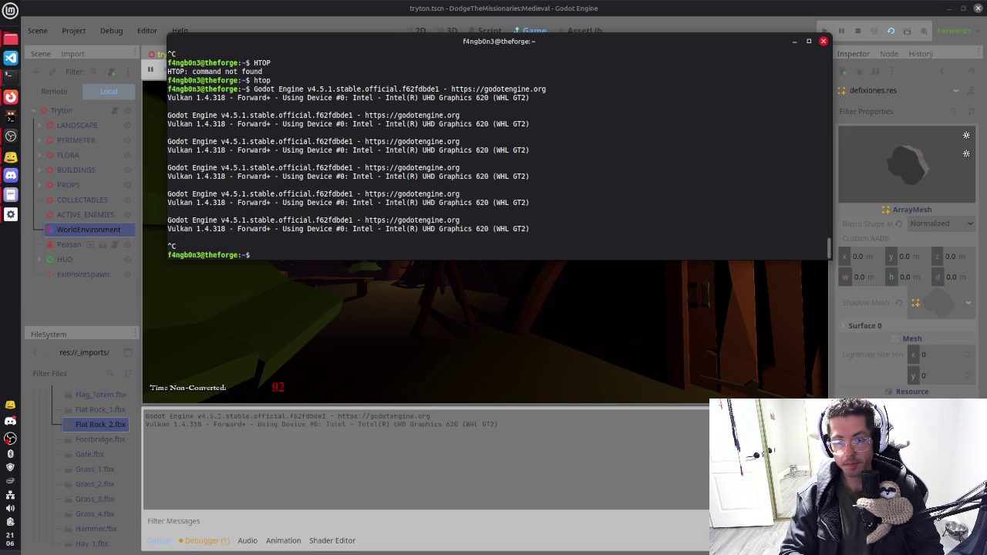
{"action": "type", "text": "htop"}
{"action": "key", "text": "Return"}
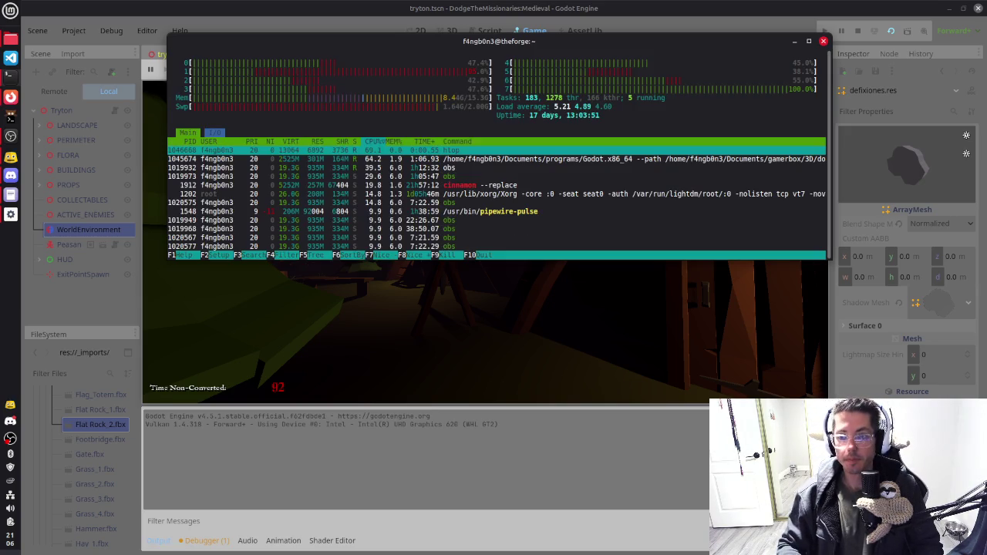
{"action": "left_click", "coordinate": [309, 159]}
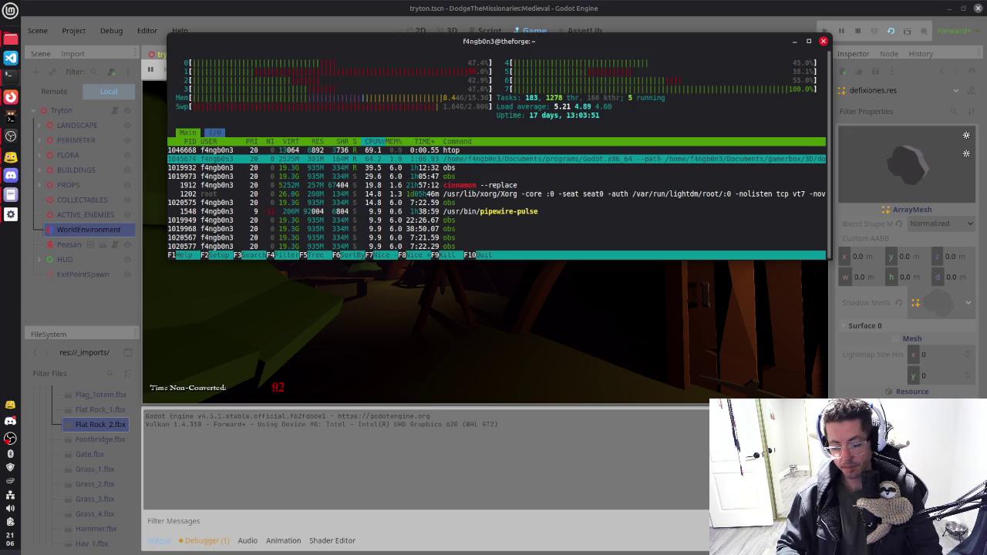
{"action": "key", "text": "F9"}
{"action": "key", "text": "Return"}
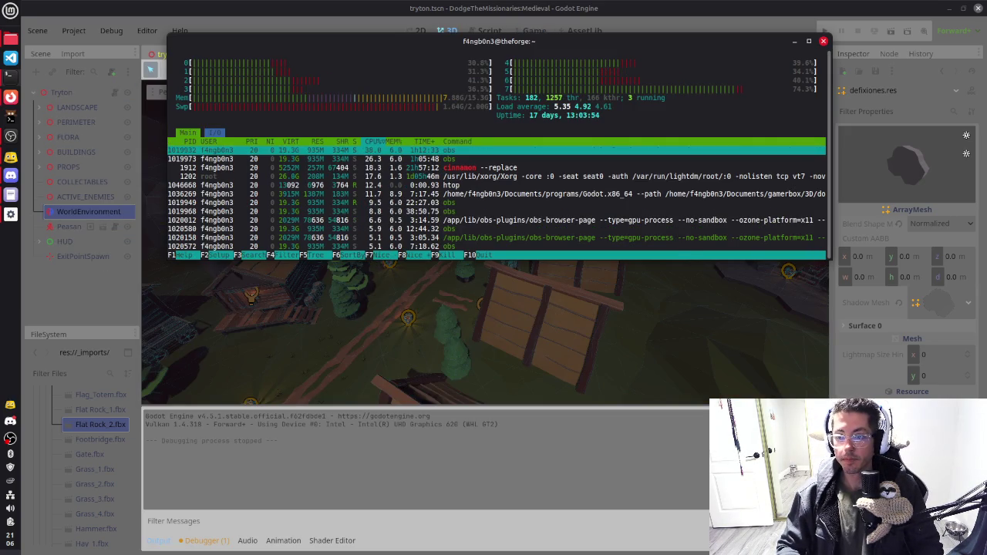
{"action": "key", "text": "q"}
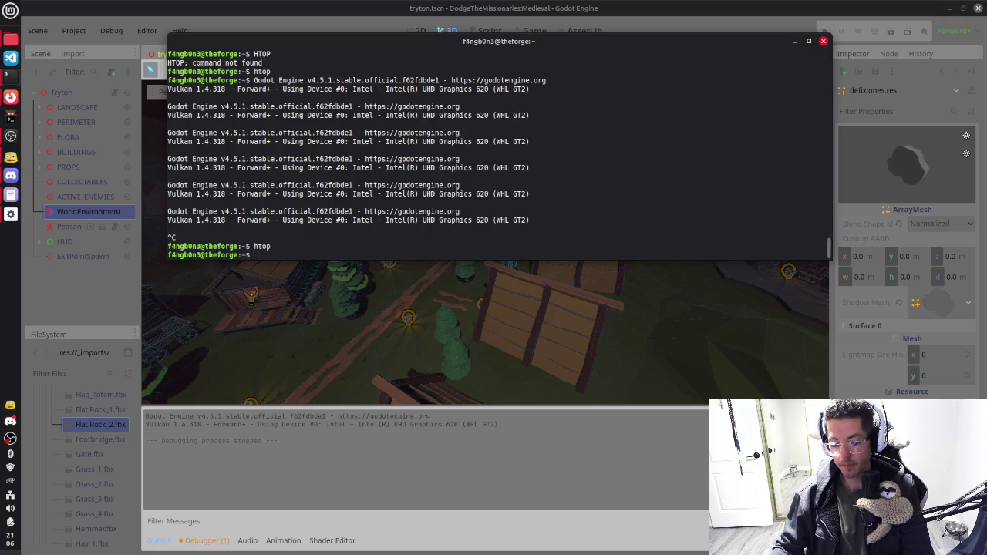
Step: Resume the paused Rainy Days video in the browser, then minimize the browser back to Godot
{"action": "left_click", "coordinate": [556, 5]}
{"action": "scroll", "coordinate": [518, 304], "scroll_direction": "down", "scroll_amount": 3}
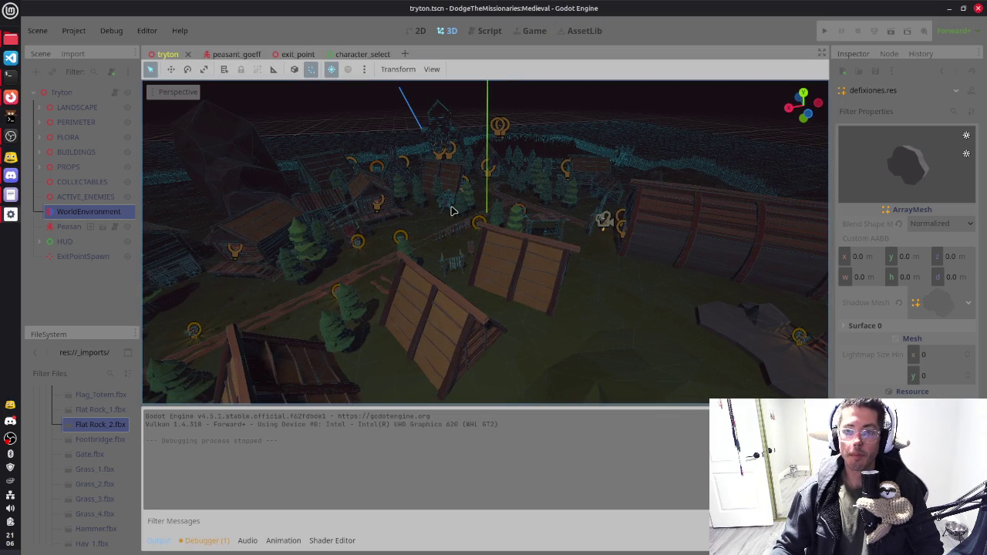
{"action": "scroll", "coordinate": [306, 154], "scroll_direction": "down", "scroll_amount": 2}
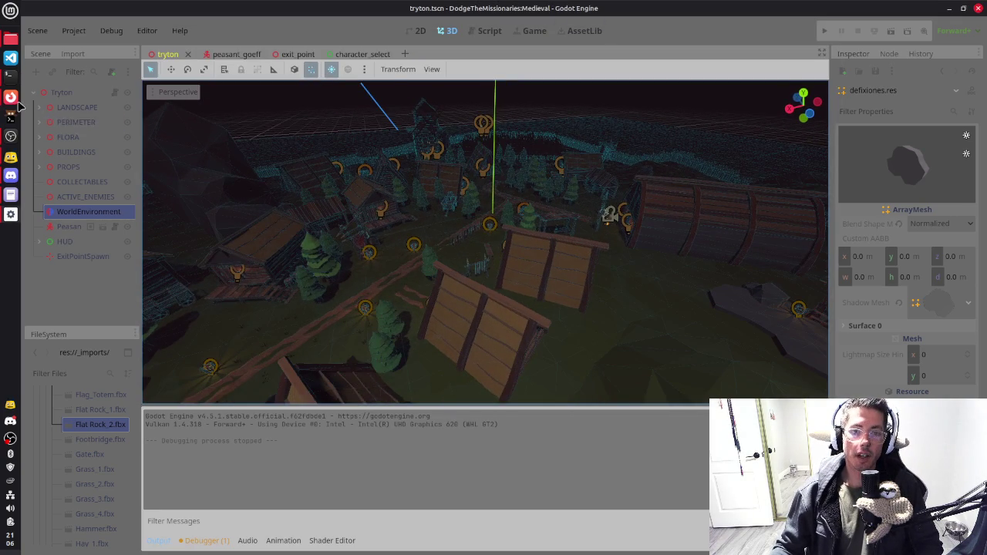
{"action": "left_click", "coordinate": [11, 97]}
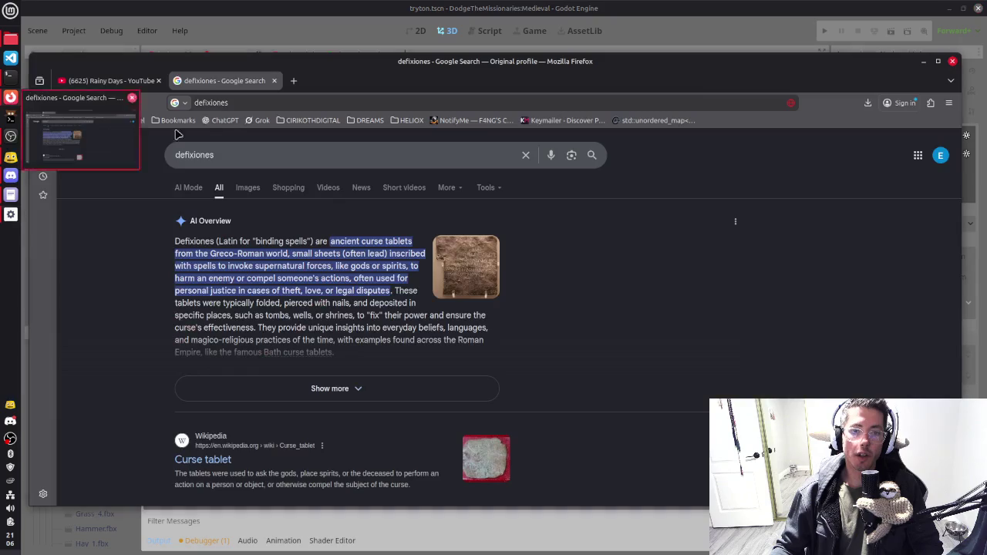
{"action": "left_click", "coordinate": [143, 81]}
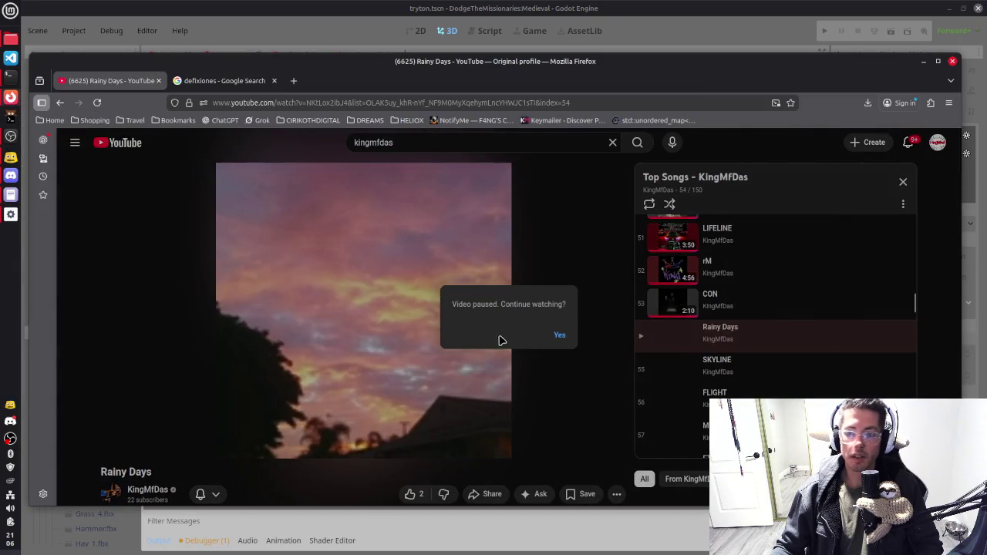
{"action": "left_click", "coordinate": [558, 336]}
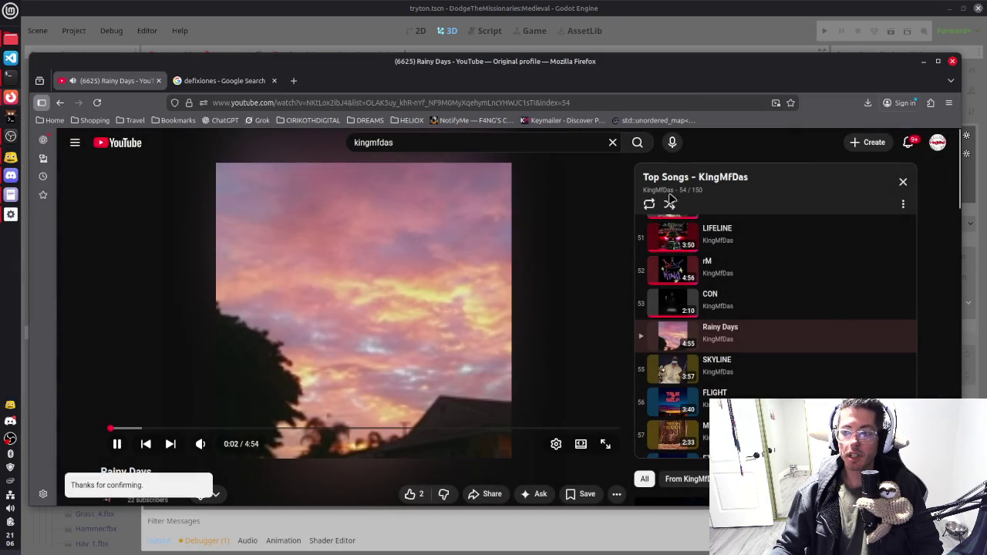
{"action": "left_click", "coordinate": [925, 61]}
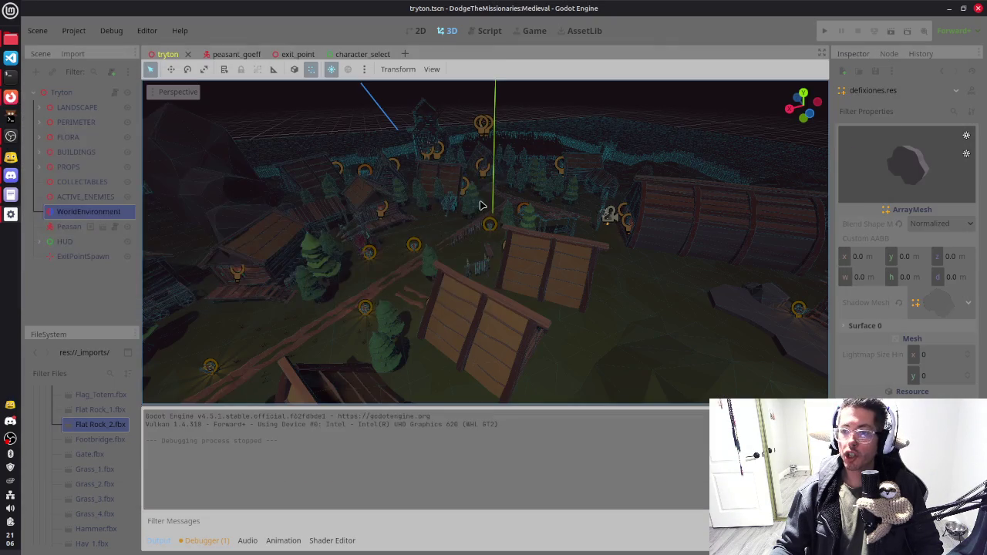
{"action": "left_click_drag", "start_coordinate": [659, 224], "coordinate": [634, 240]}
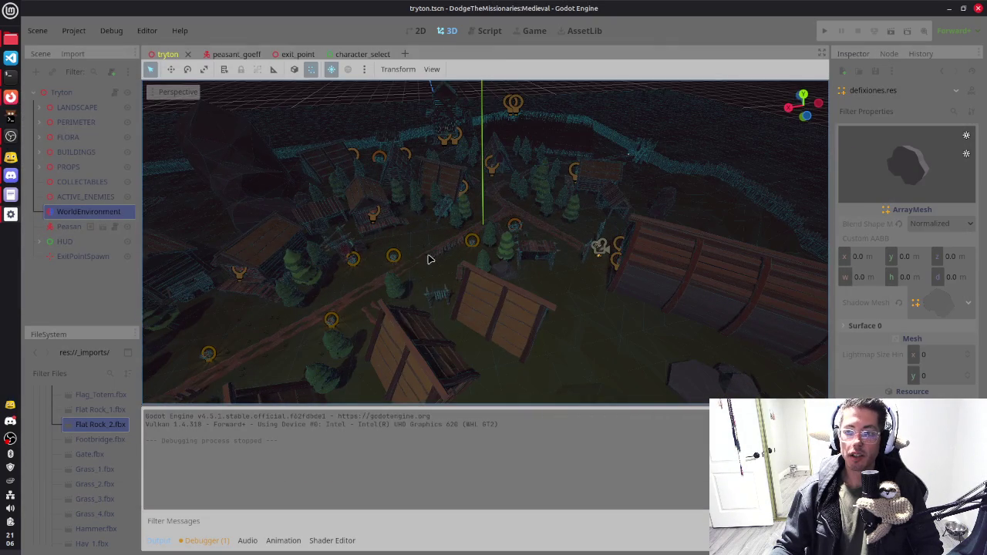
{"action": "scroll", "coordinate": [403, 263], "scroll_direction": "up", "scroll_amount": 5}
{"action": "mouse_move", "coordinate": [410, 252]}
{"action": "left_mouse_down"}
{"action": "mouse_move", "coordinate": [655, 225]}
{"action": "mouse_move", "coordinate": [612, 240]}
{"action": "left_mouse_up"}
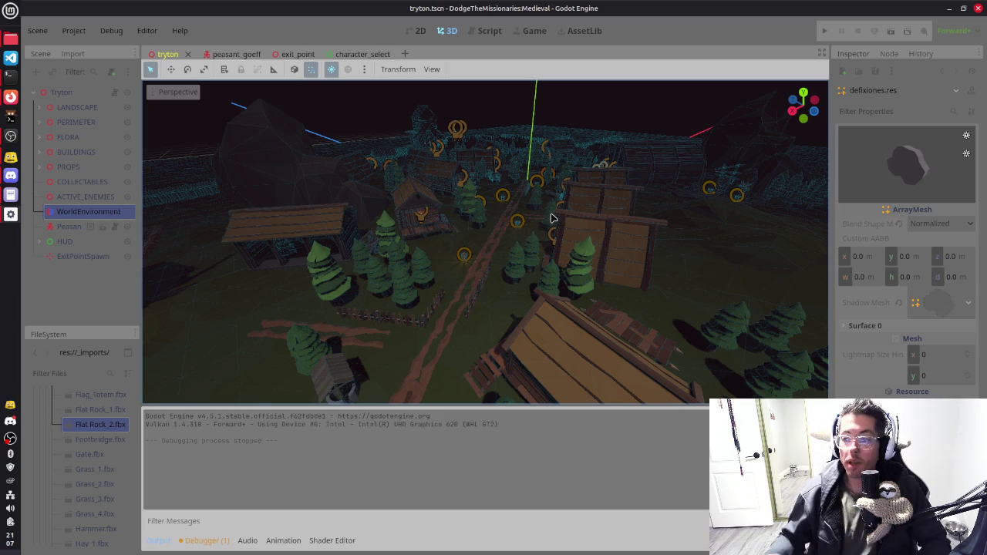
Step: Set the WorldEnvironment fog Light Energy to 3.5 and launch the game with F5
{"action": "left_click", "coordinate": [97, 211]}
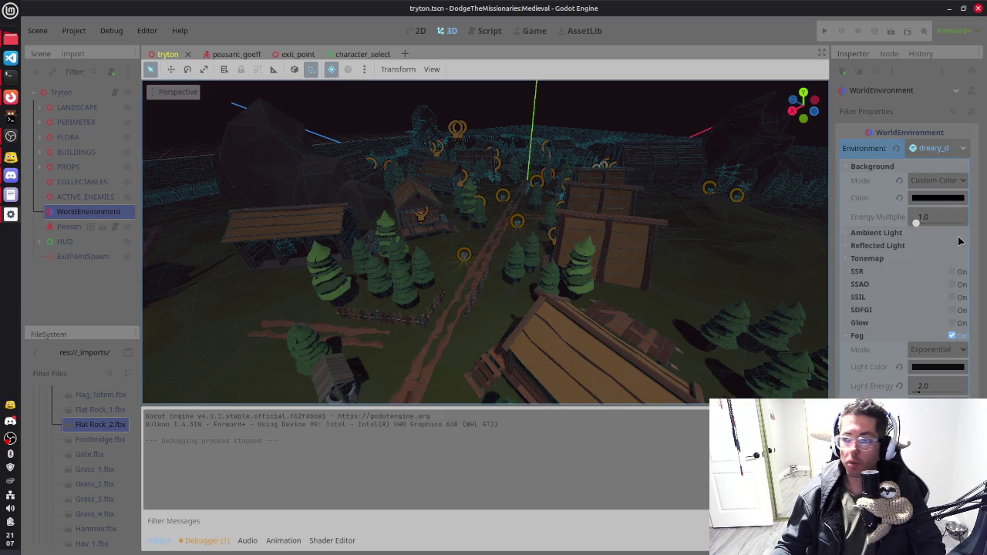
{"action": "left_click", "coordinate": [942, 386]}
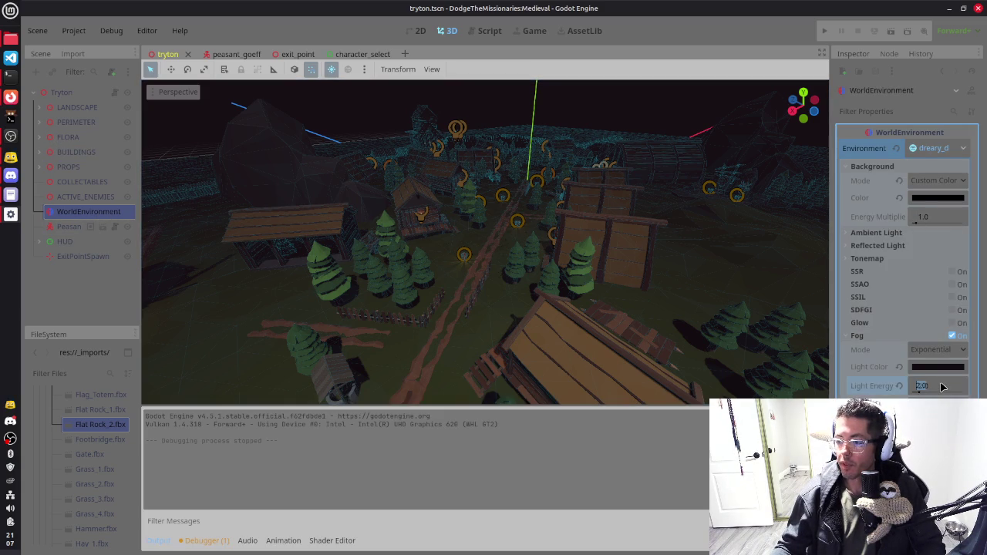
{"action": "type", "text": "3.5"}
{"action": "key", "text": "Return"}
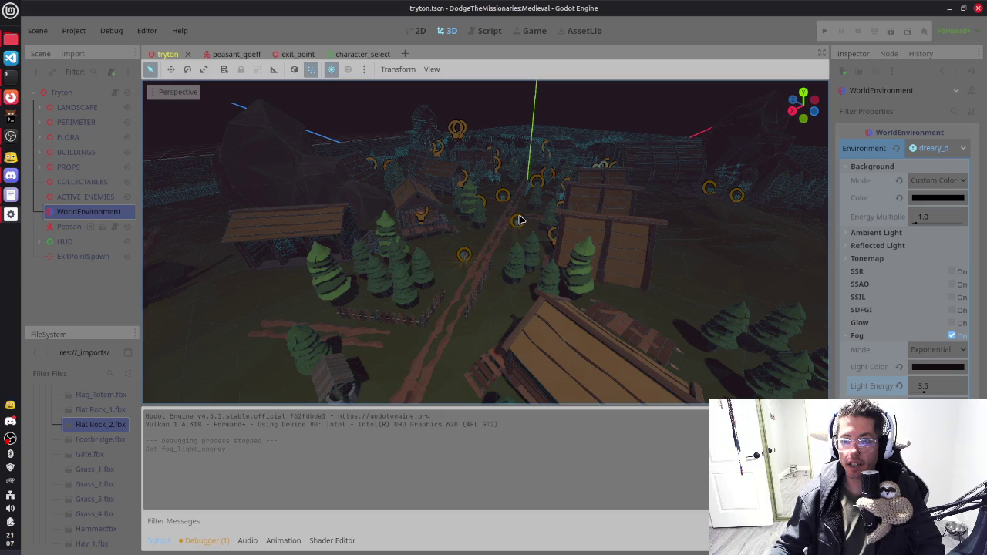
{"action": "key", "text": "F5"}
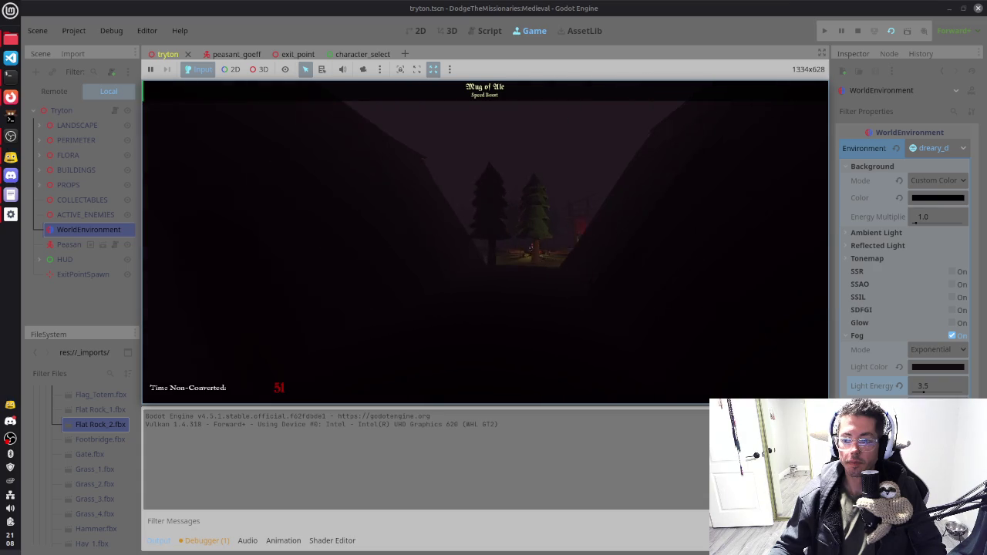
Step: Walk through the foggy village collecting the cheese wheel and sparkling pickup, then stop the game with F8
{"action": "key", "text": "w"}
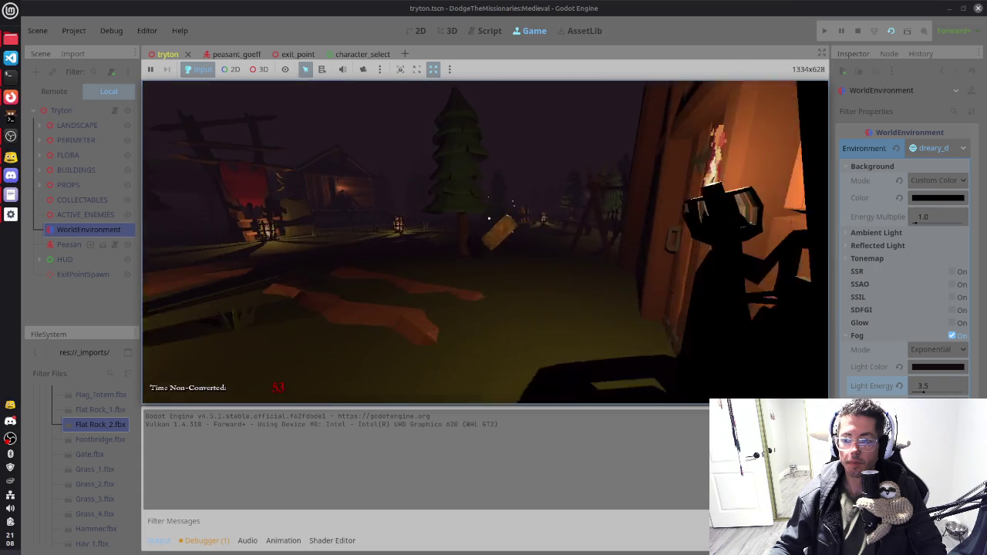
{"action": "key", "text": "w"}
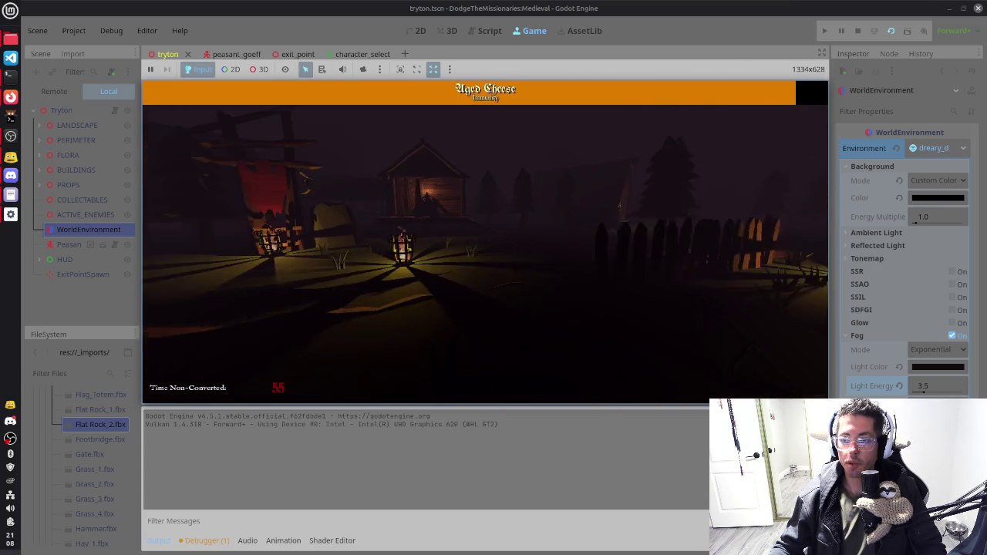
{"action": "key", "text": "w"}
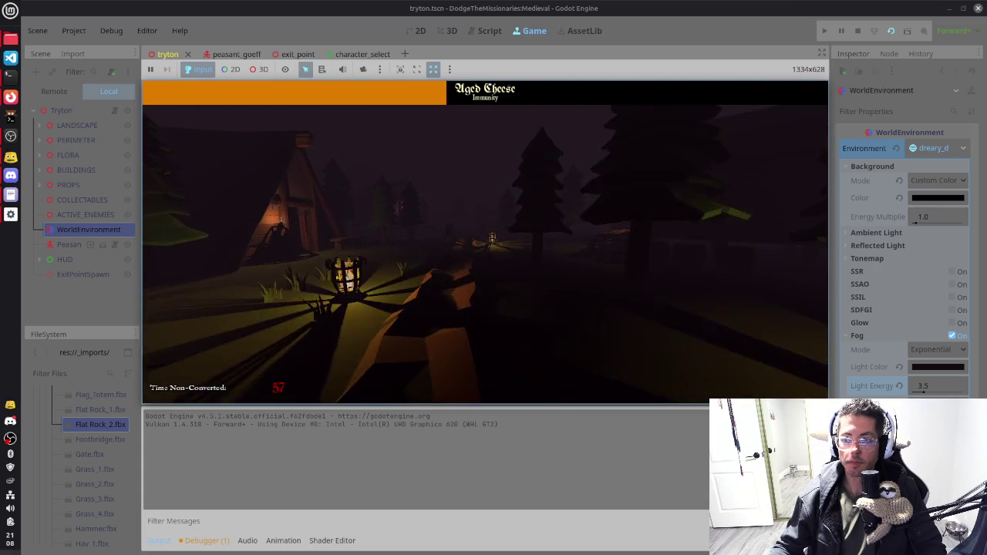
{"action": "key", "text": "w"}
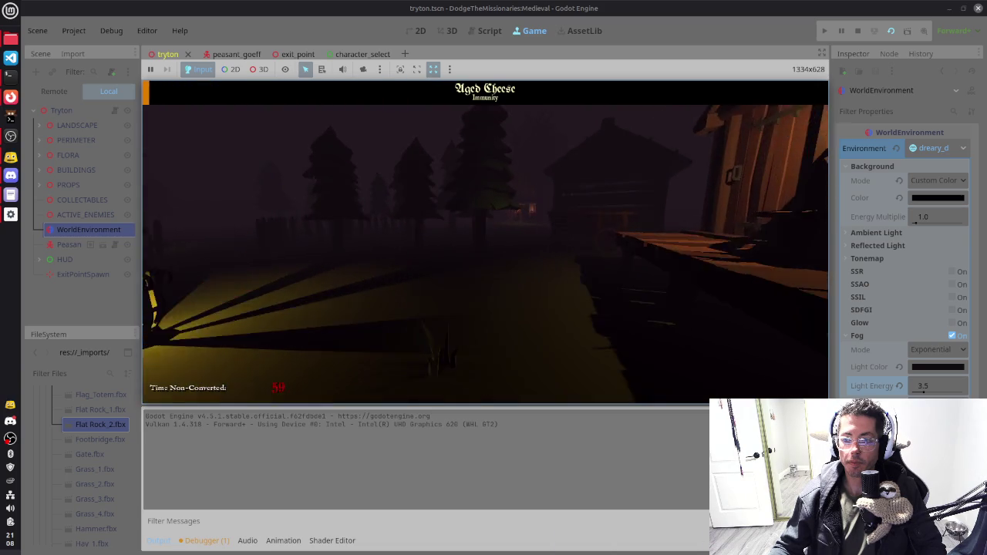
{"action": "key", "text": "w"}
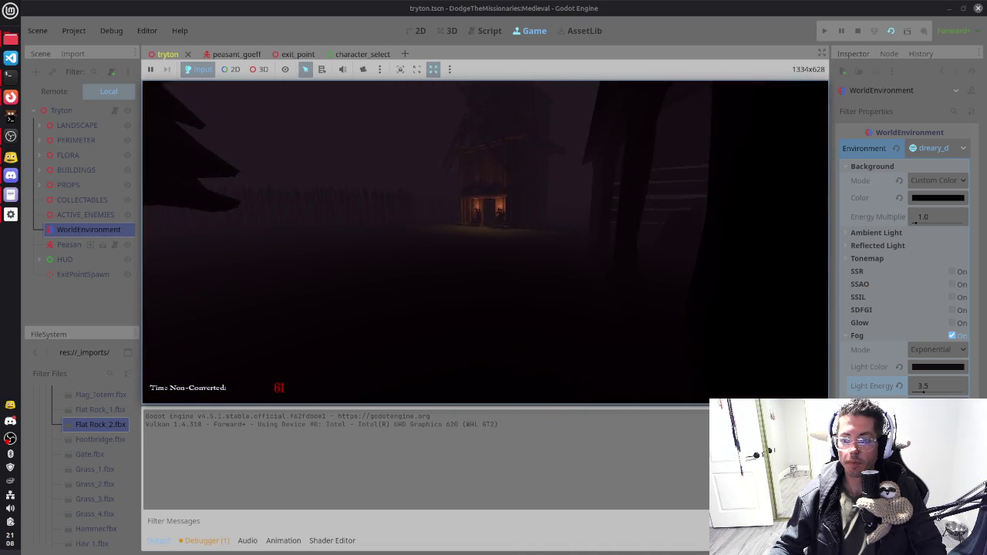
{"action": "key", "text": "w"}
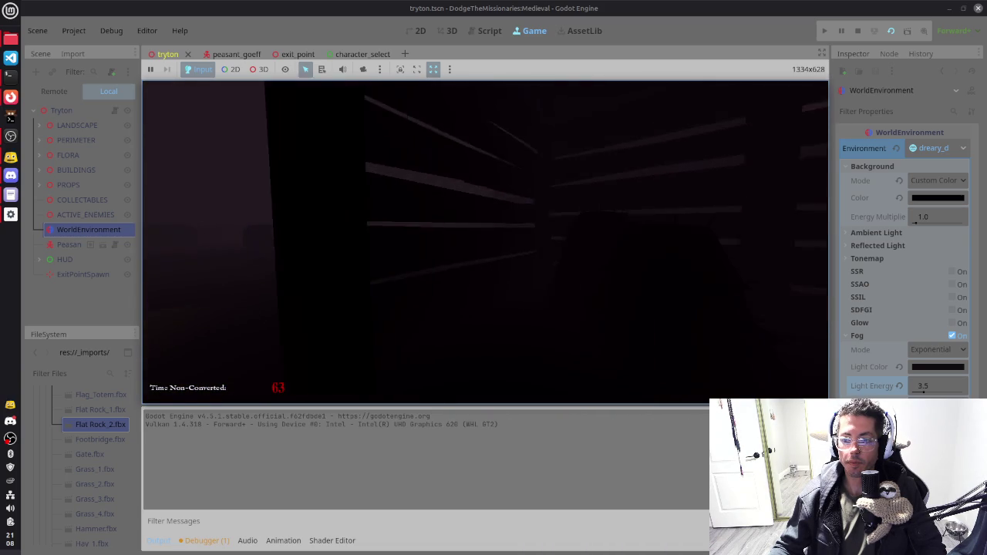
{"action": "key", "text": "w"}
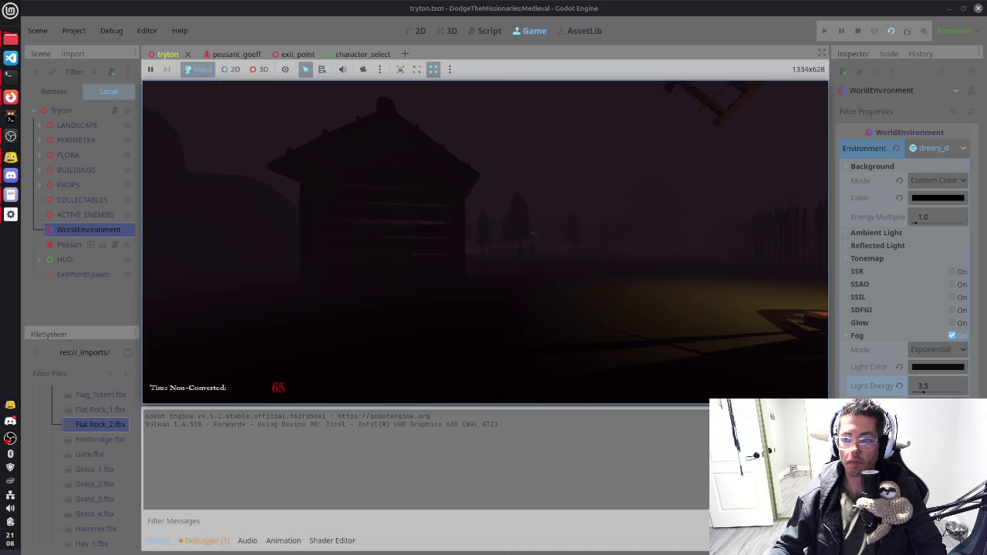
{"action": "key", "text": "w"}
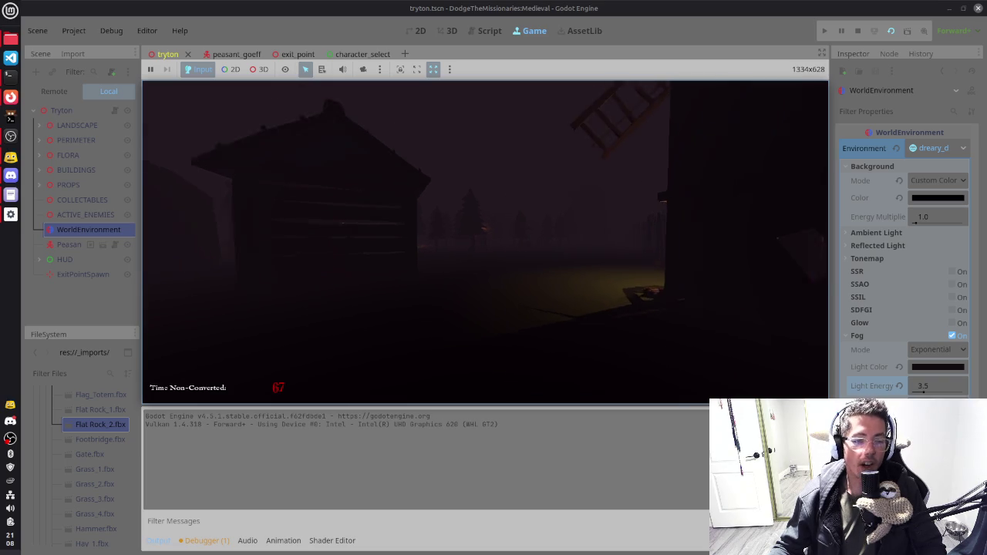
{"action": "key", "text": "w"}
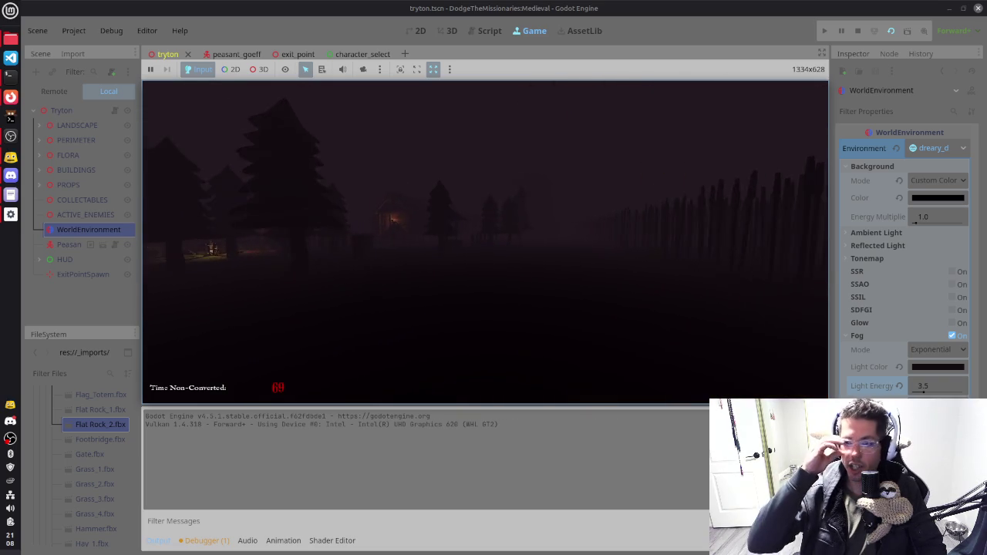
{"action": "key", "text": "w"}
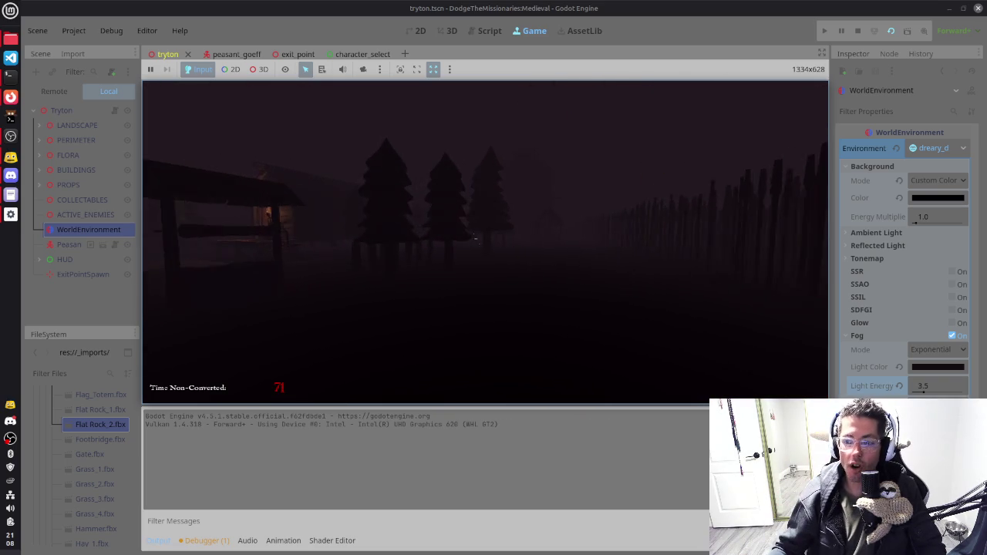
{"action": "key", "text": "w"}
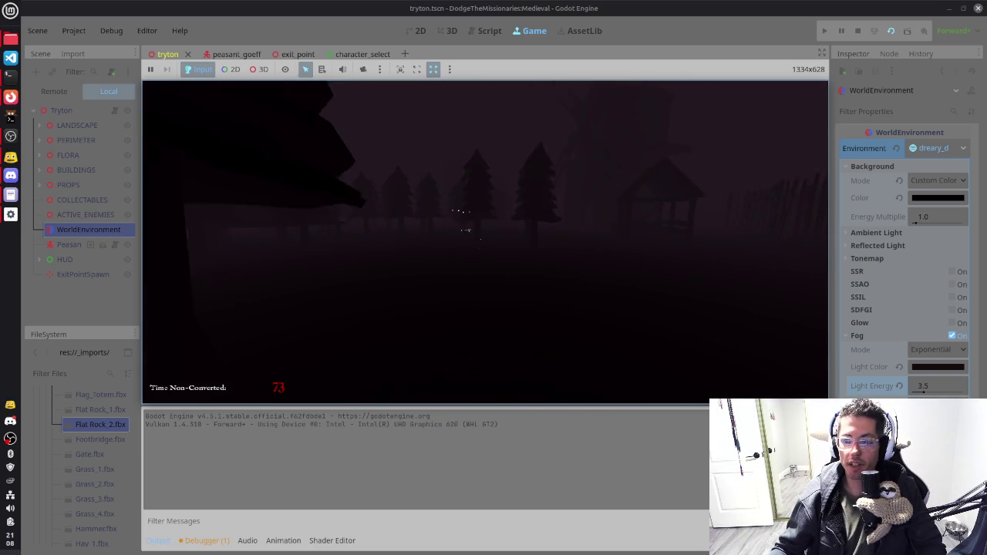
{"action": "key", "text": "w"}
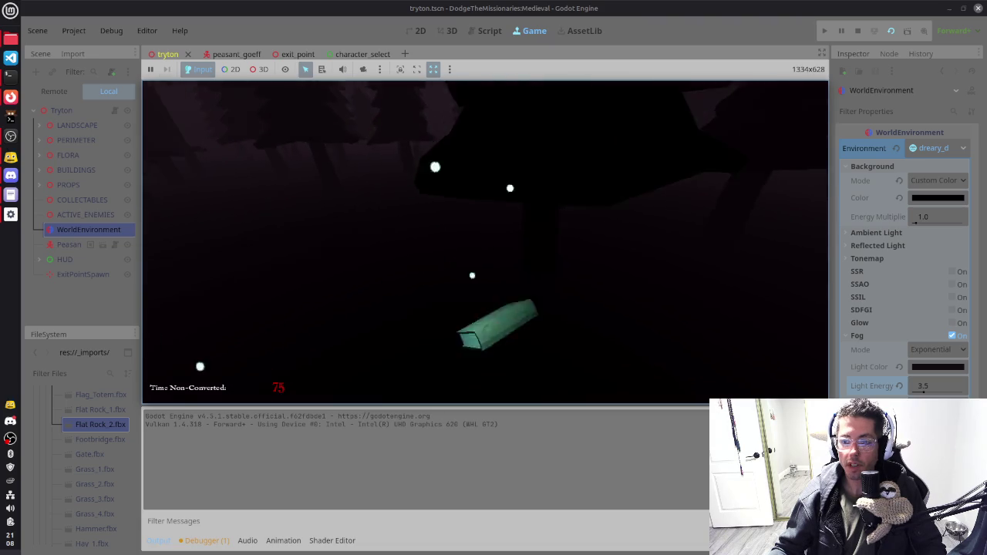
{"action": "key", "text": "w"}
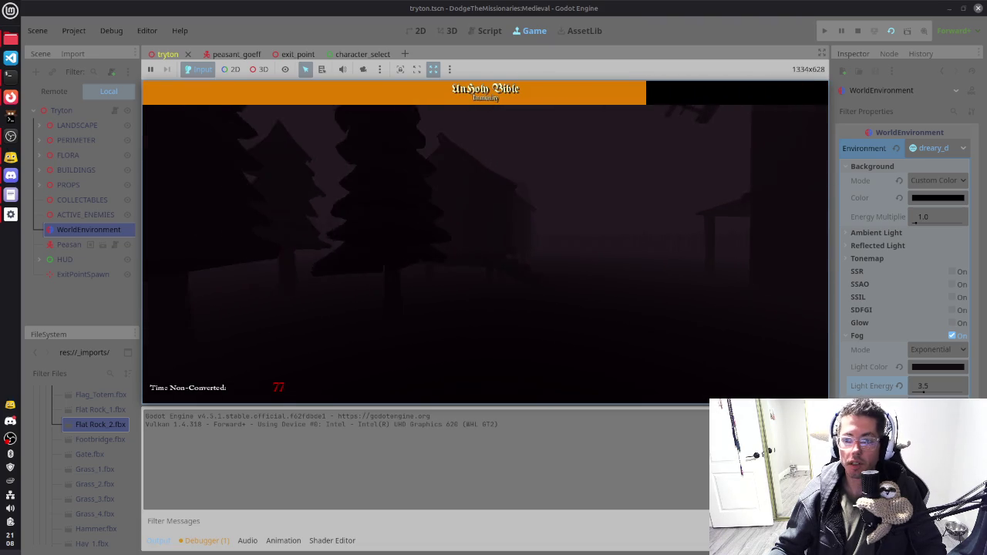
{"action": "key", "text": "w"}
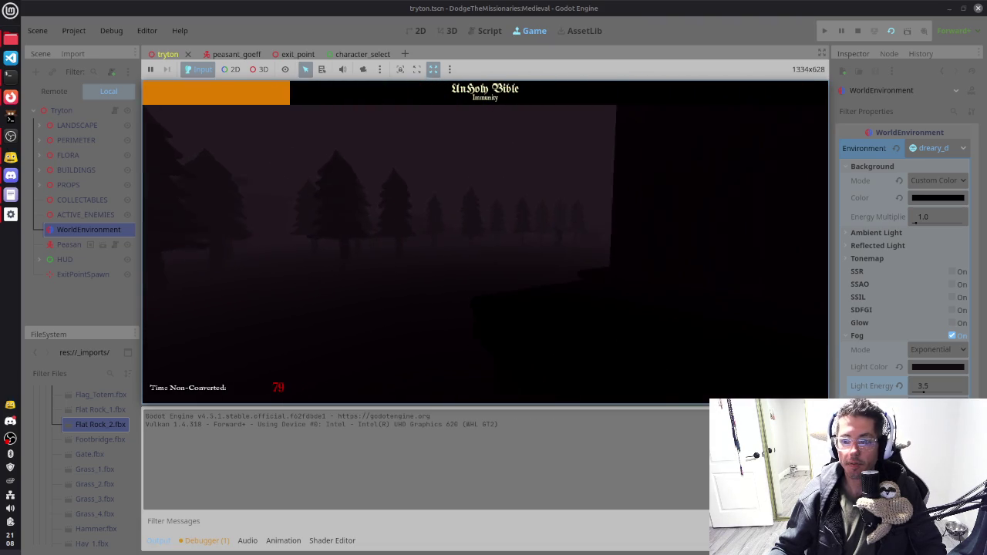
{"action": "key", "text": "w"}
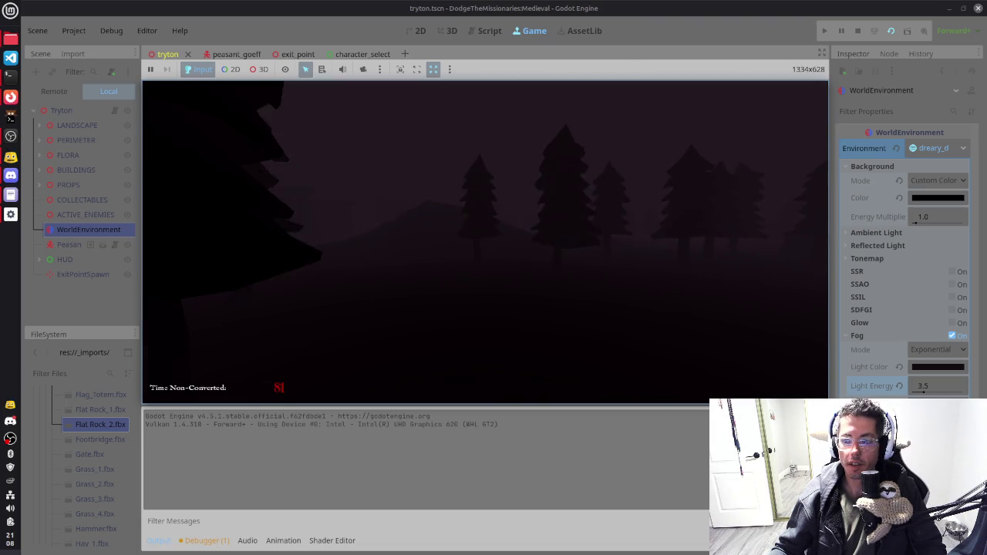
{"action": "key", "text": "w"}
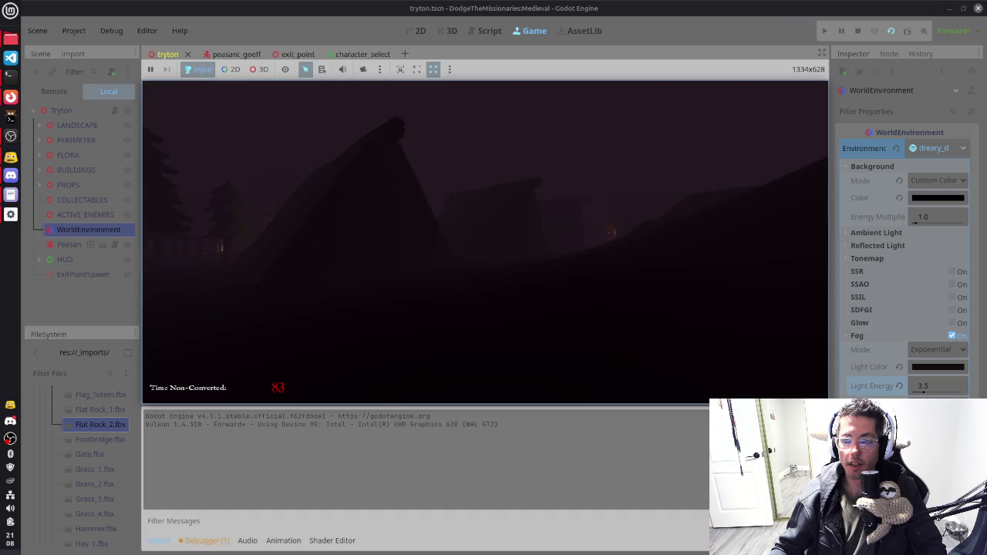
{"action": "key", "text": "w"}
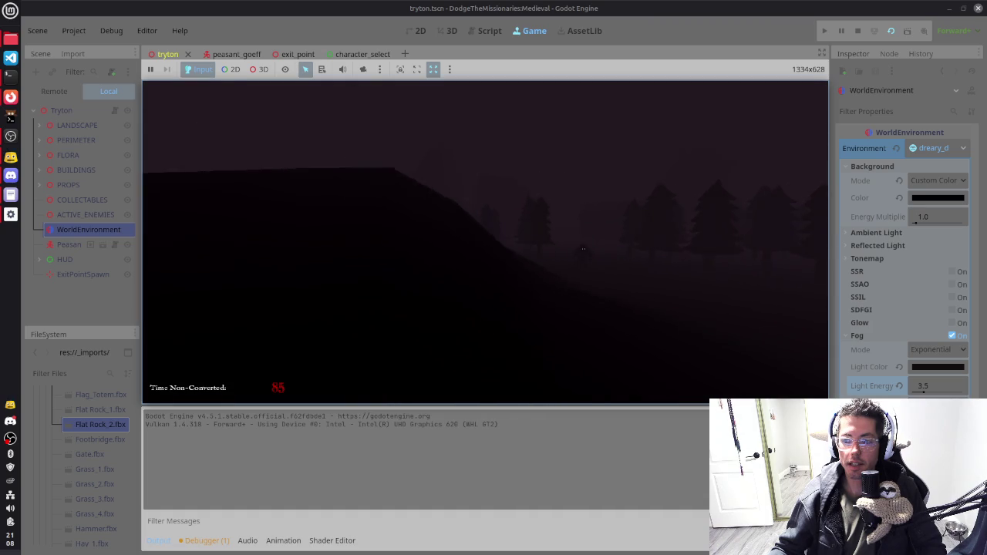
{"action": "key", "text": "w"}
{"action": "key", "text": "w"}
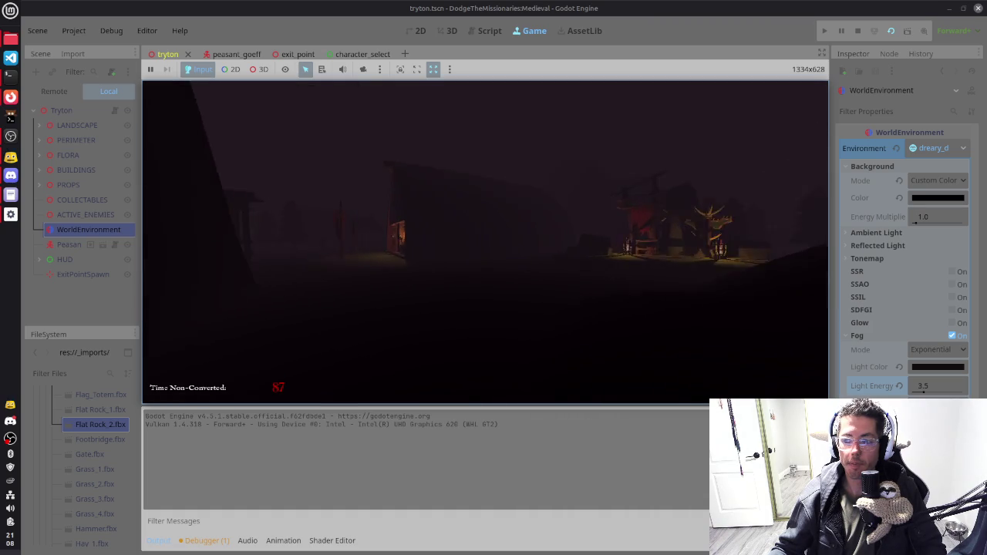
{"action": "key", "text": "w"}
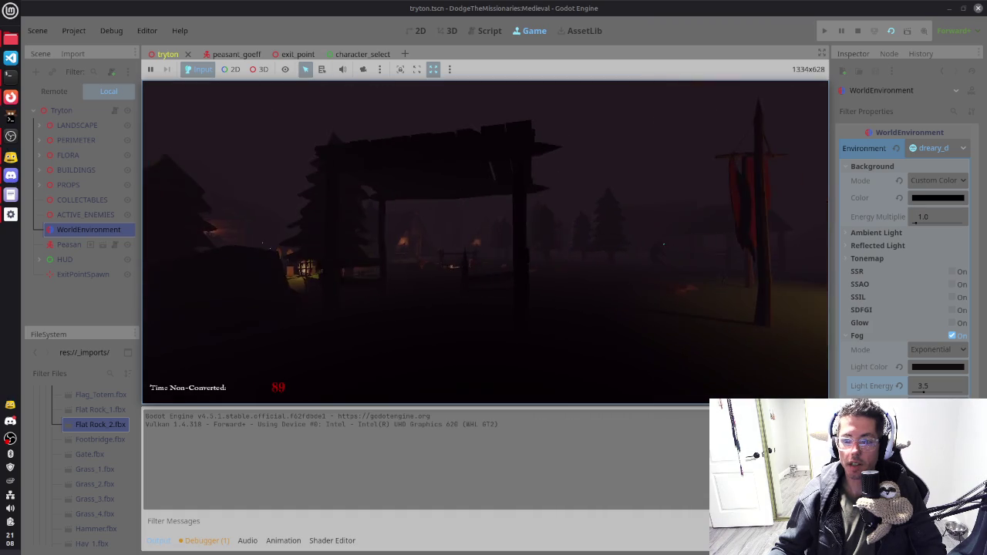
{"action": "key", "text": "w"}
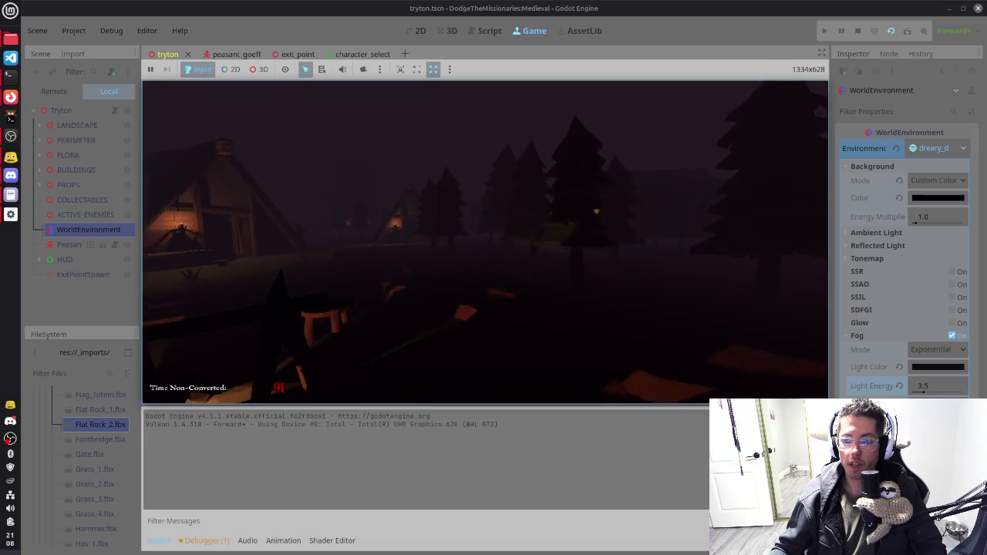
{"action": "key", "text": "w"}
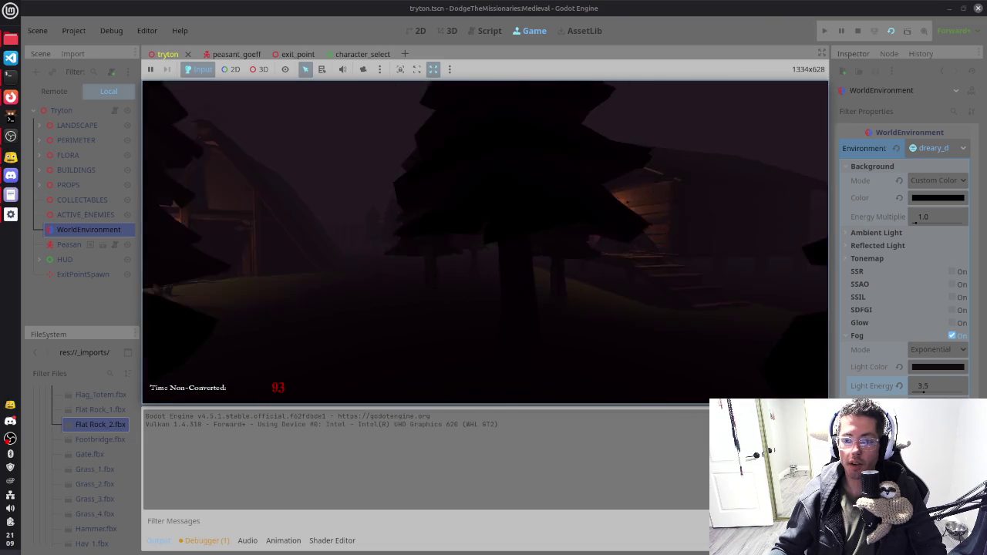
{"action": "key", "text": "w"}
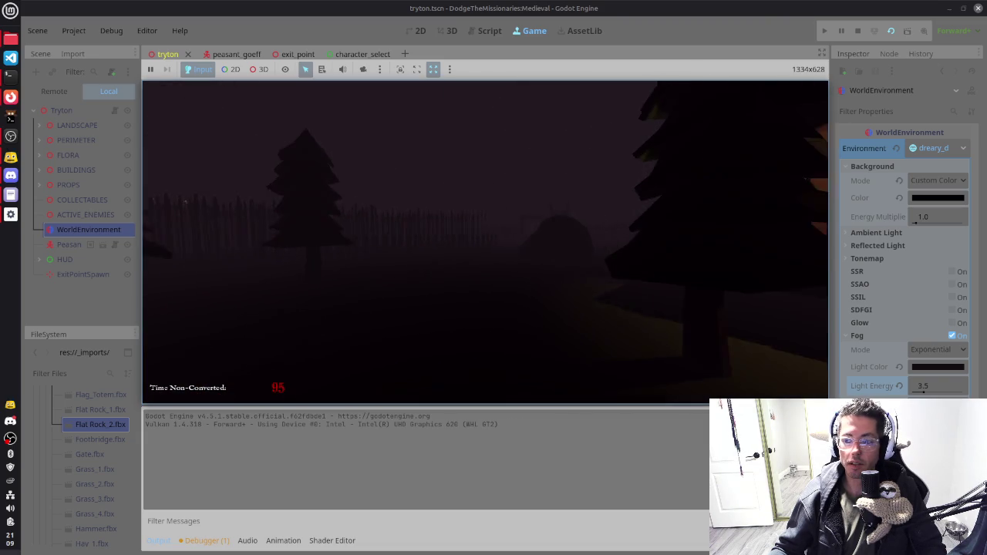
{"action": "key", "text": "w"}
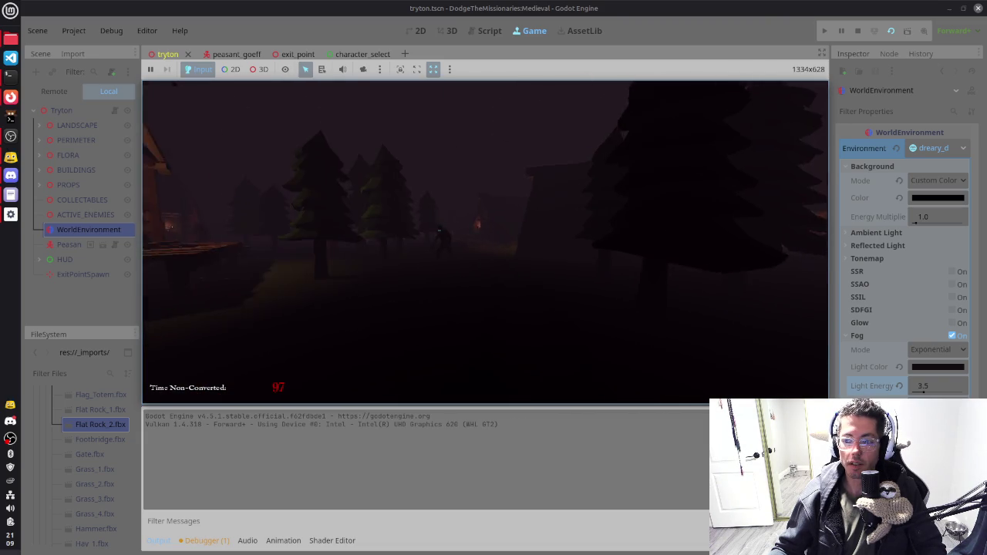
{"action": "key", "text": "w"}
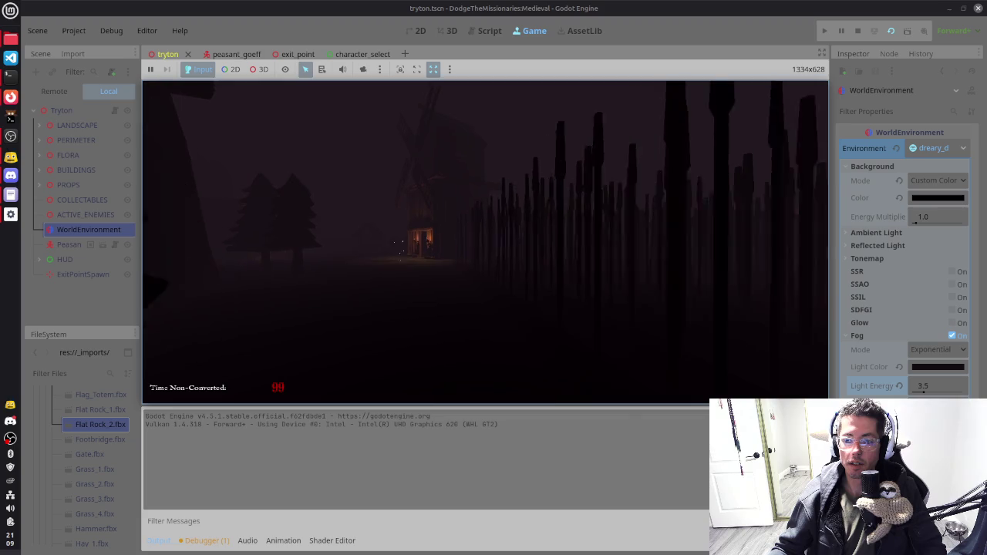
{"action": "key", "text": "w"}
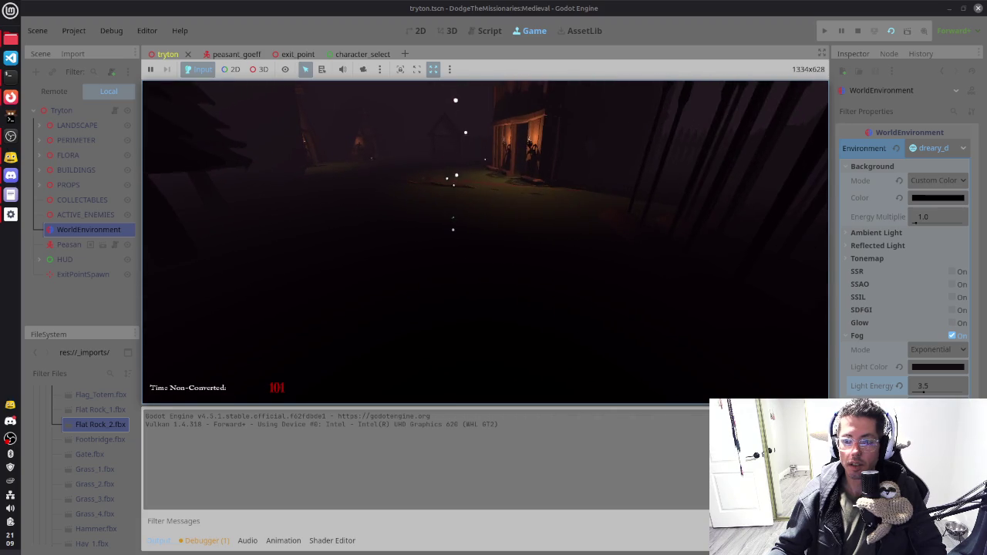
{"action": "key", "text": "w"}
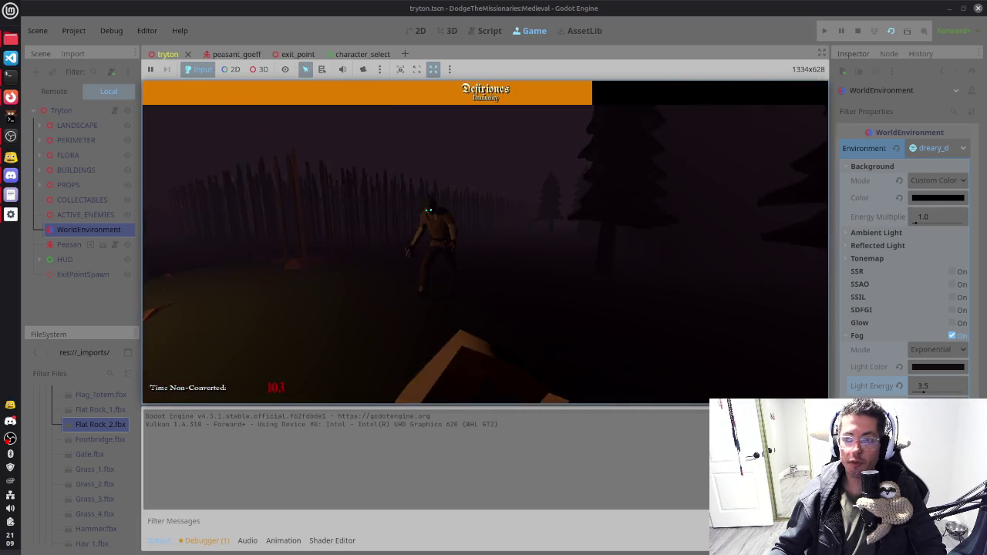
{"action": "key", "text": "w"}
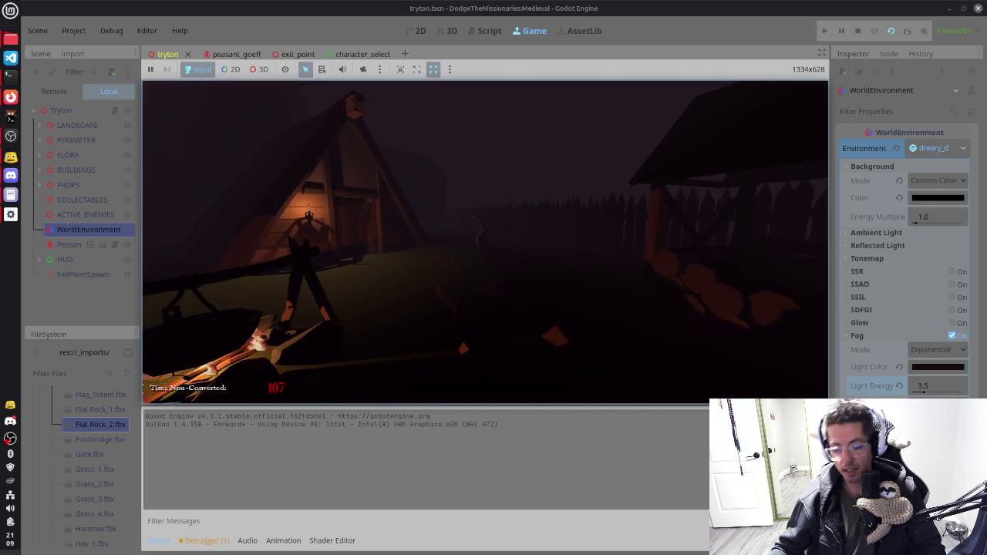
{"action": "key", "text": "F8"}
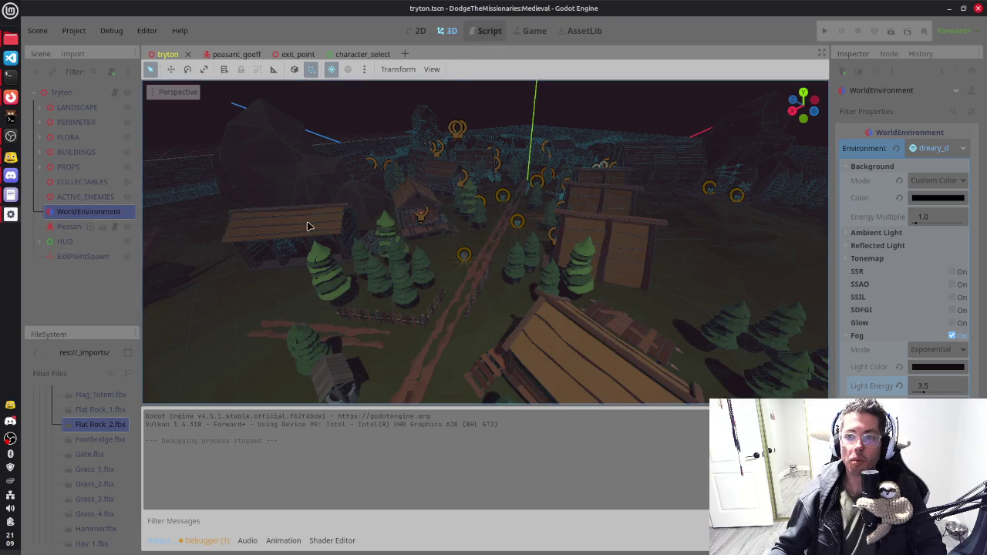
Step: Collapse the mega_pack folder in the FileSystem dock
{"action": "key", "text": "Down"}
{"action": "key", "text": "Down"}
{"action": "key", "text": "Down"}
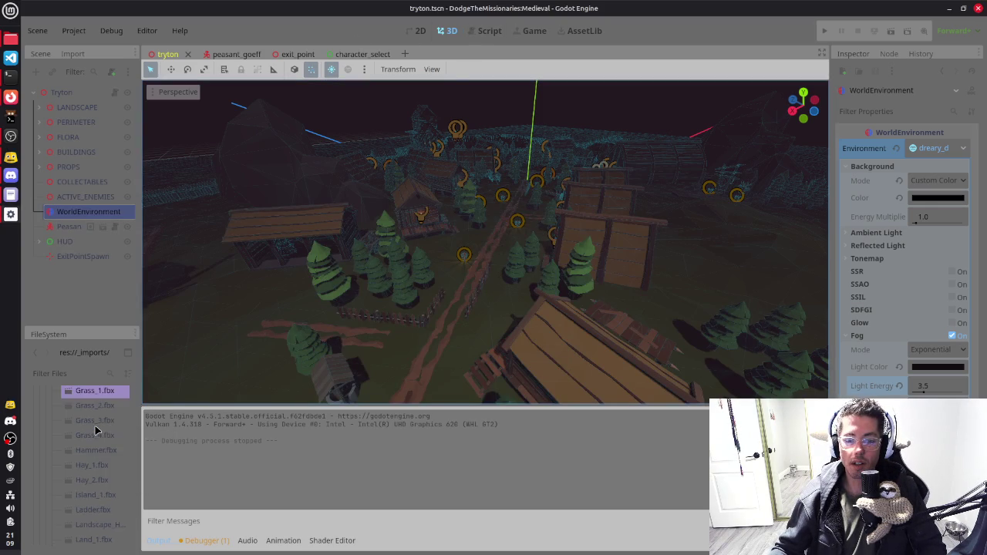
{"action": "mouse_move", "coordinate": [97, 431]}
{"action": "left_mouse_down"}
{"action": "mouse_move", "coordinate": [99, 443]}
{"action": "mouse_move", "coordinate": [88, 193]}
{"action": "mouse_move", "coordinate": [599, 200]}
{"action": "mouse_move", "coordinate": [818, 168]}
{"action": "left_mouse_up"}
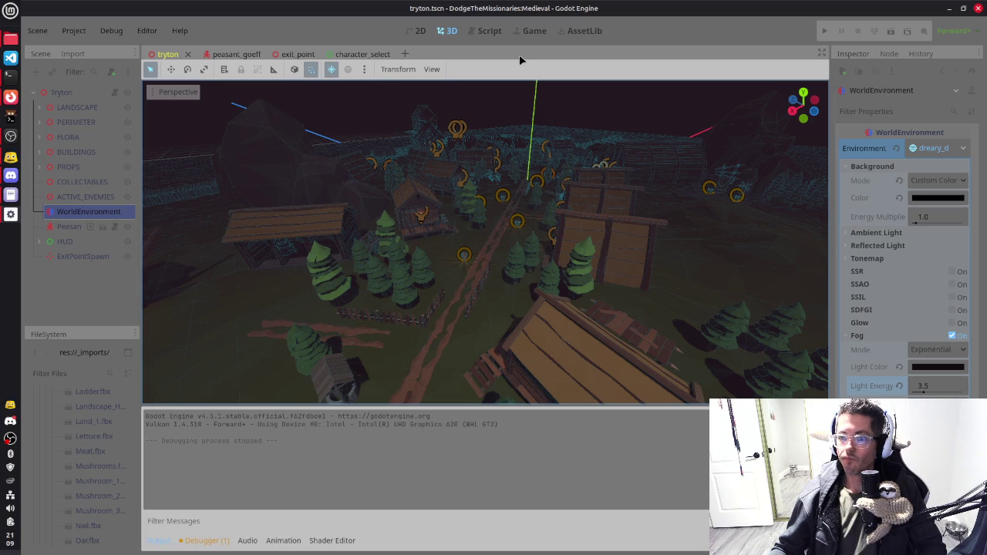
{"action": "scroll", "coordinate": [65, 455], "scroll_direction": "up", "scroll_amount": 10}
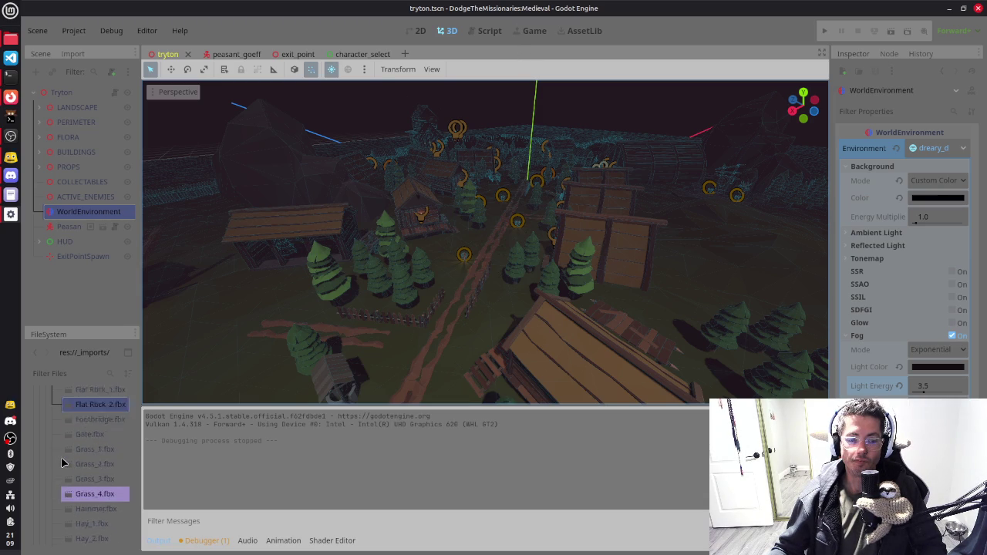
{"action": "scroll", "coordinate": [65, 462], "scroll_direction": "up", "scroll_amount": 8}
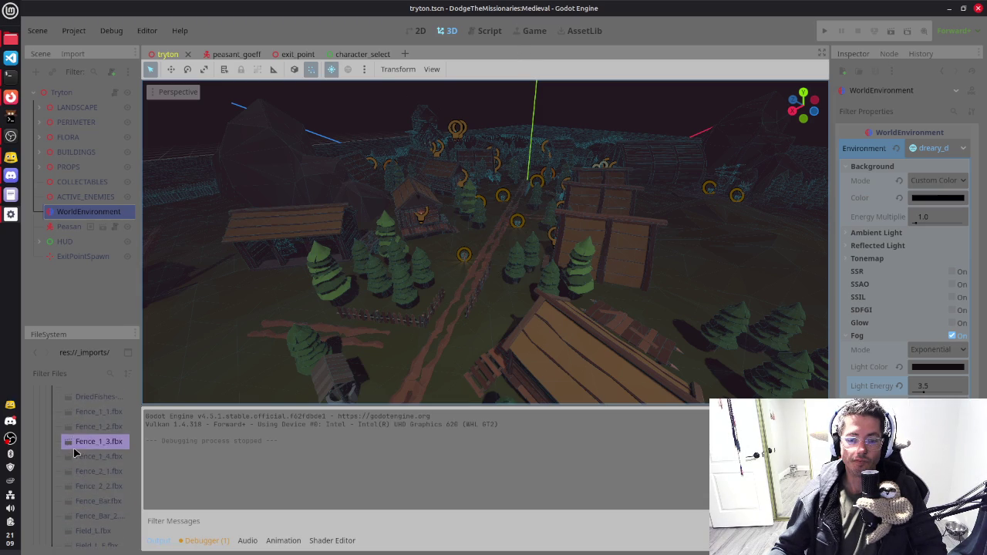
{"action": "scroll", "coordinate": [74, 453], "scroll_direction": "up", "scroll_amount": 10}
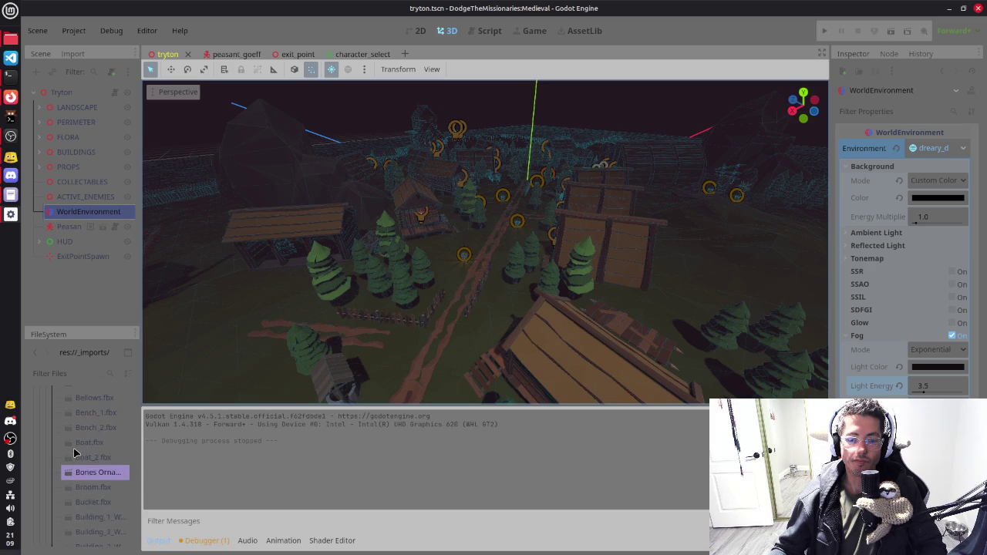
{"action": "scroll", "coordinate": [69, 458], "scroll_direction": "up", "scroll_amount": 4}
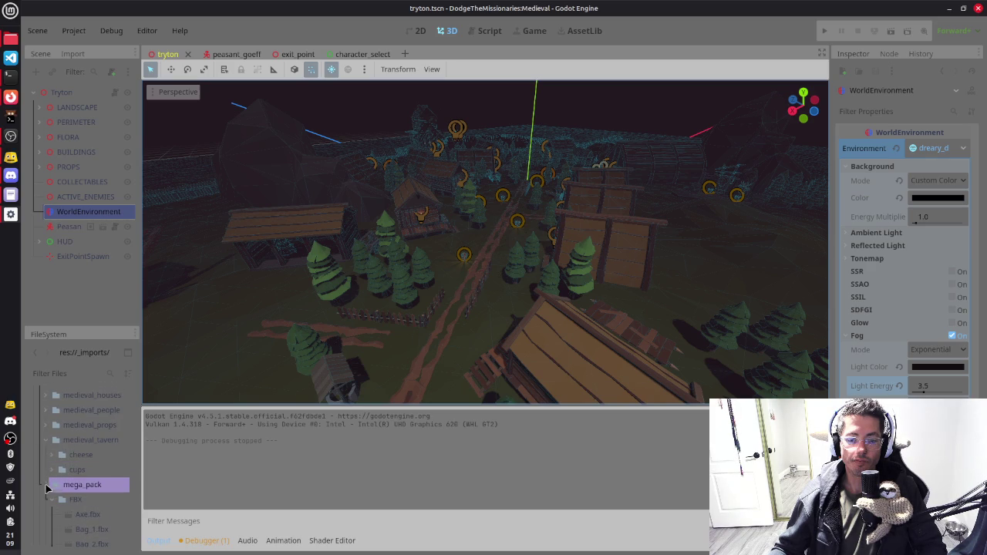
{"action": "left_click", "coordinate": [49, 485]}
{"action": "scroll", "coordinate": [505, 302], "scroll_direction": "up", "scroll_amount": 3}
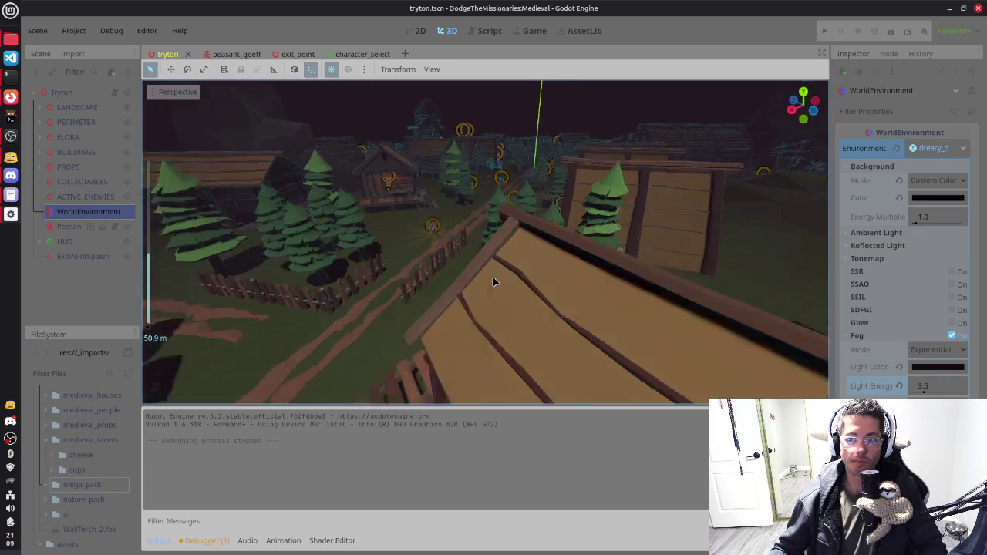
{"action": "scroll", "coordinate": [494, 279], "scroll_direction": "down", "scroll_amount": 6}
{"action": "scroll", "coordinate": [498, 276], "scroll_direction": "down", "scroll_amount": 5}
{"action": "mouse_move", "coordinate": [524, 275]}
{"action": "left_mouse_down"}
{"action": "mouse_move", "coordinate": [684, 270]}
{"action": "mouse_move", "coordinate": [724, 236]}
{"action": "mouse_move", "coordinate": [714, 226]}
{"action": "mouse_move", "coordinate": [624, 249]}
{"action": "mouse_move", "coordinate": [413, 252]}
{"action": "left_mouse_up"}
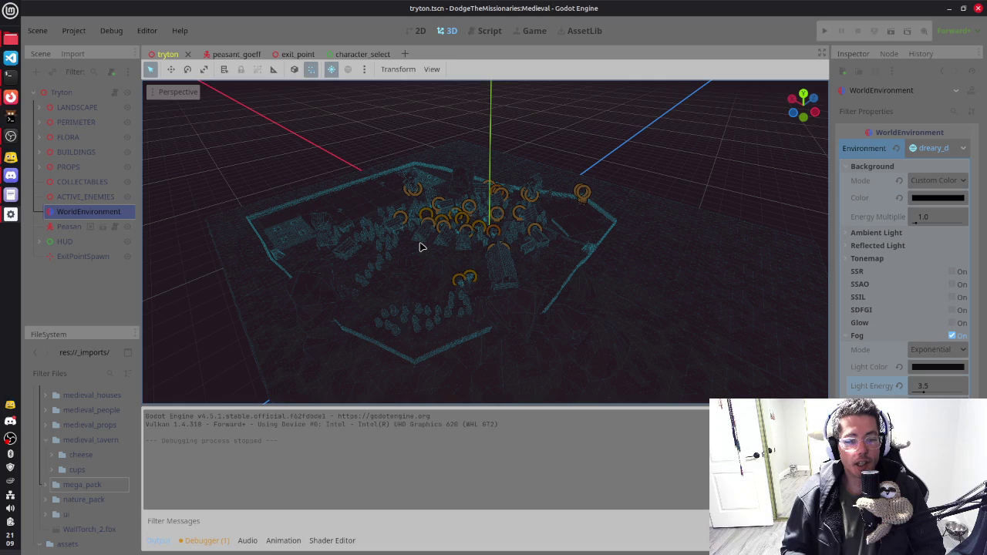
{"action": "scroll", "coordinate": [86, 483], "scroll_direction": "up", "scroll_amount": 3}
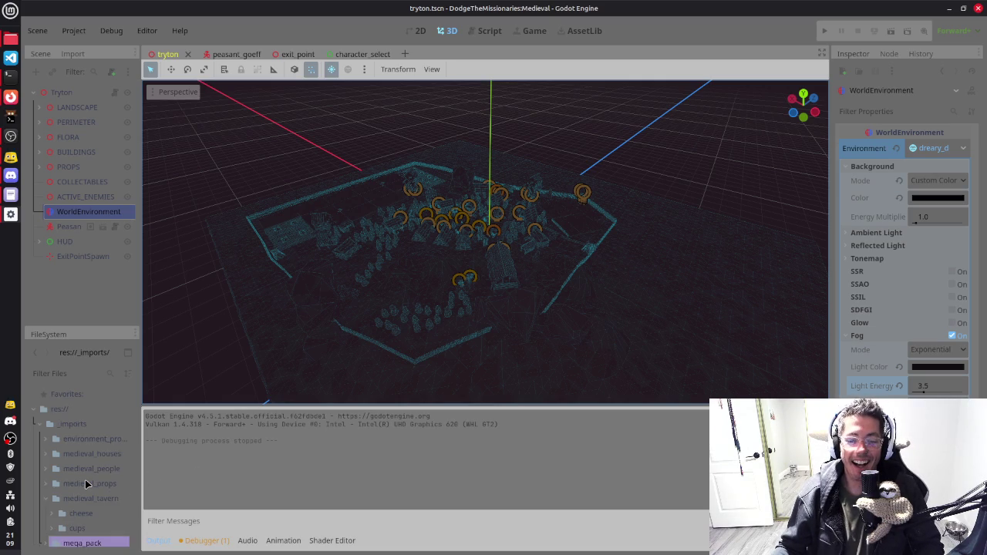
Step: Expand the collectables data folder and open the defixiones.res mesh resource
{"action": "left_click", "coordinate": [48, 424]}
{"action": "left_click", "coordinate": [44, 425]}
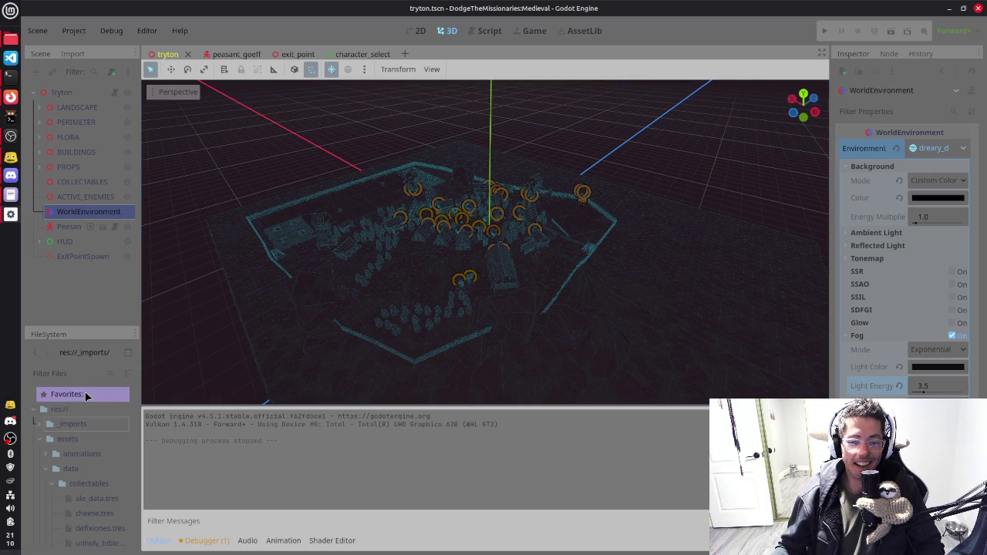
{"action": "left_click", "coordinate": [49, 442]}
{"action": "key", "text": "Down"}
{"action": "key", "text": "Down"}
{"action": "key", "text": "Down"}
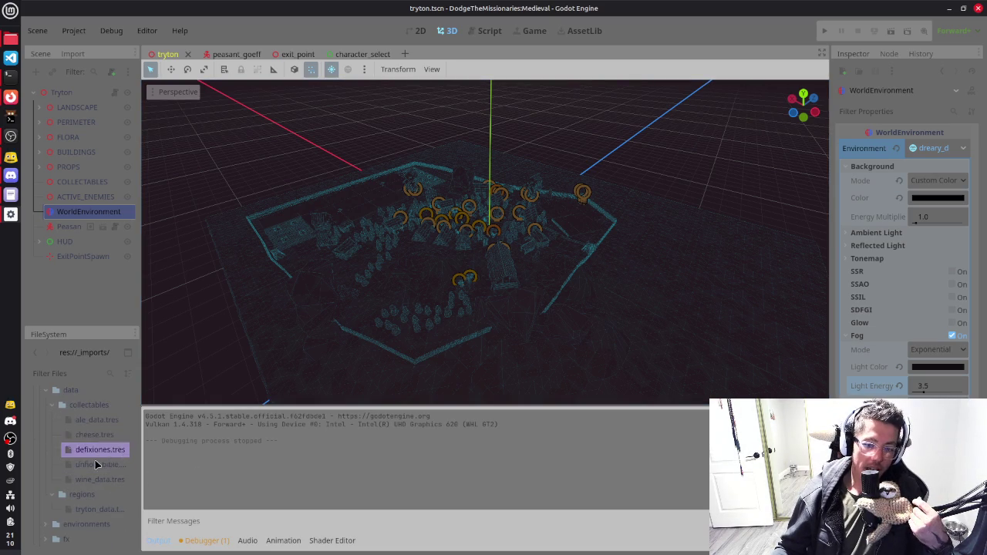
{"action": "scroll", "coordinate": [91, 477], "scroll_direction": "down", "scroll_amount": 1}
{"action": "key", "text": "Down"}
{"action": "key", "text": "Down"}
{"action": "key", "text": "Down"}
{"action": "scroll", "coordinate": [91, 486], "scroll_direction": "down", "scroll_amount": 4}
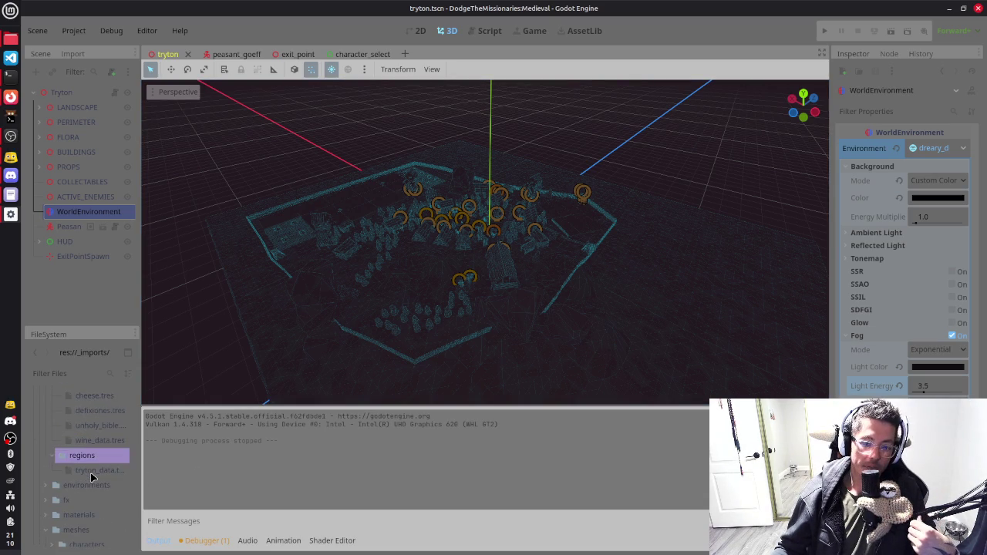
{"action": "left_click", "coordinate": [91, 525]}
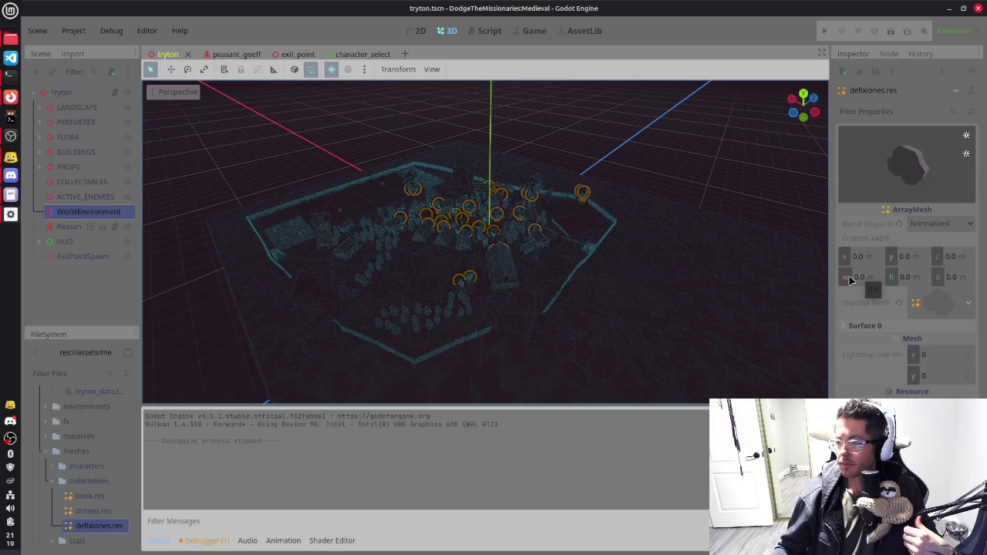
Step: Set the defixiones mesh Custom AABB x and z to 5 and save the scene
{"action": "left_click", "coordinate": [922, 305]}
{"action": "left_click", "coordinate": [941, 302]}
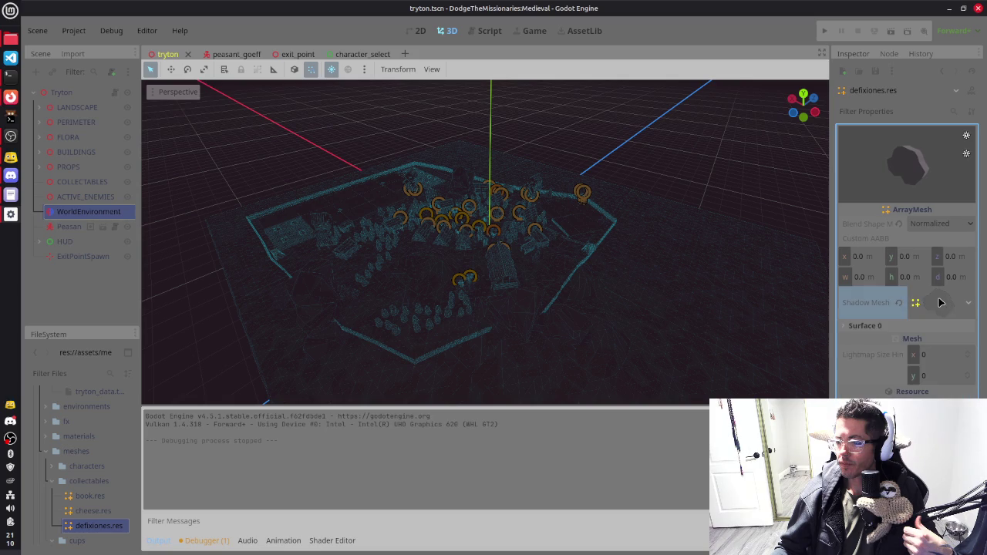
{"action": "left_click", "coordinate": [874, 327]}
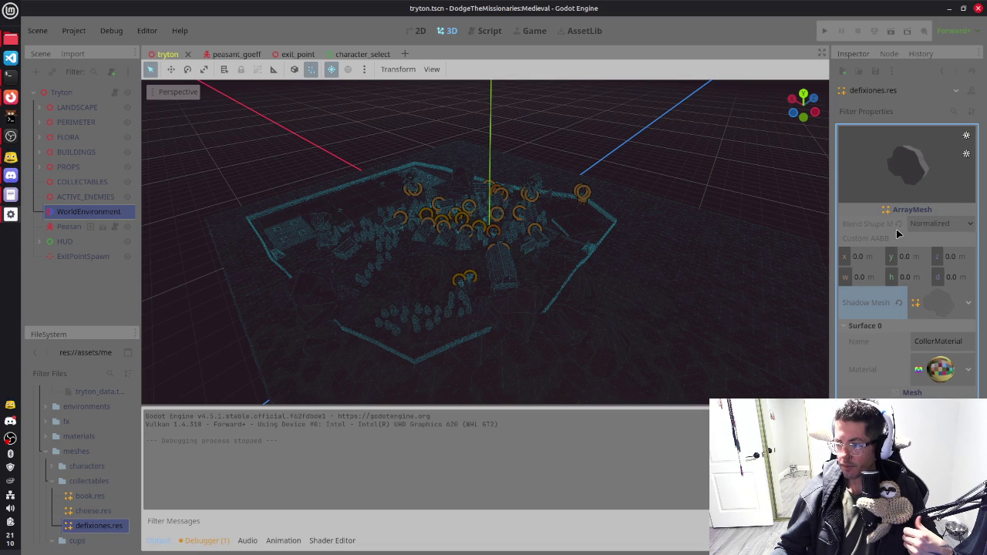
{"action": "left_click", "coordinate": [862, 262]}
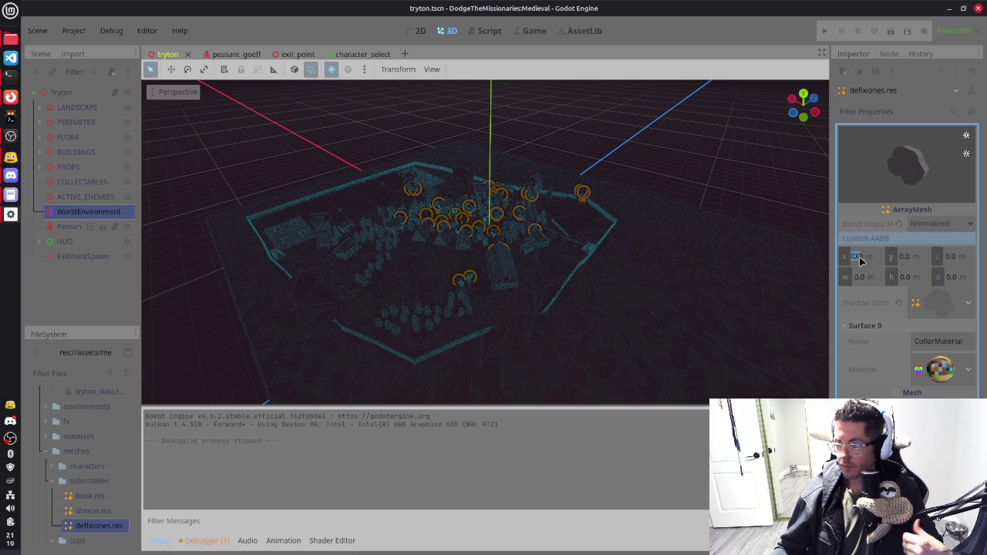
{"action": "type", "text": "5"}
{"action": "key", "text": "Tab"}
{"action": "key", "text": "Tab"}
{"action": "type", "text": "5"}
{"action": "key", "text": "Return"}
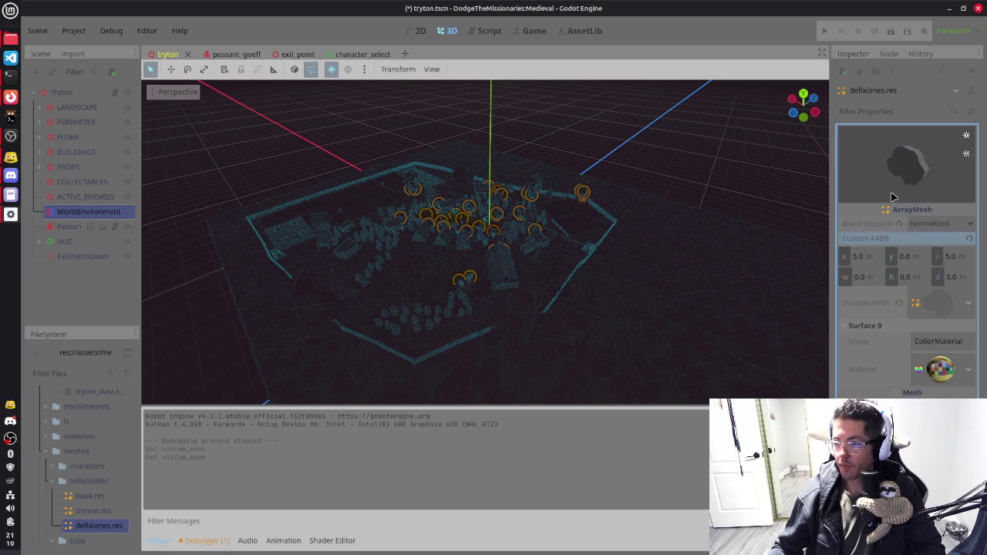
{"action": "key", "text": "ctrl+s"}
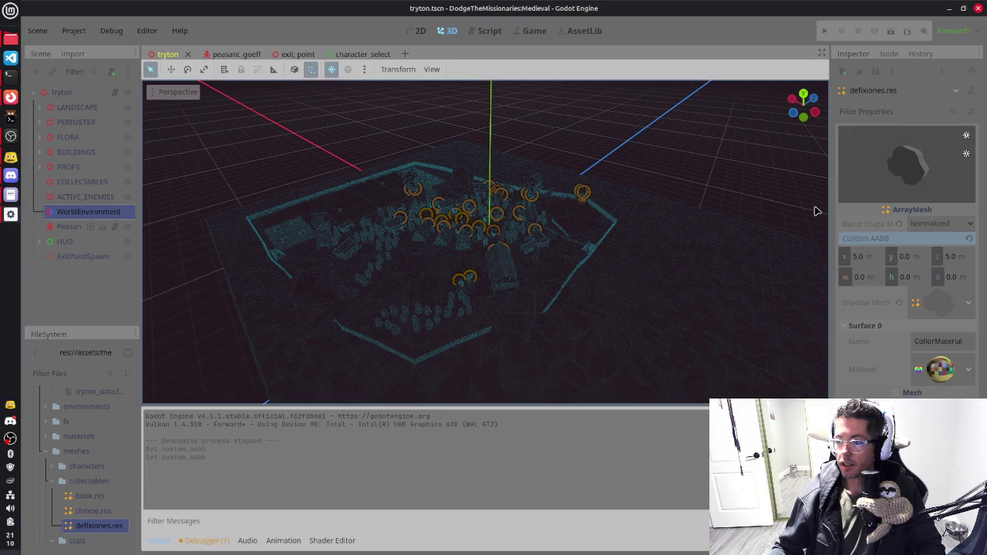
{"action": "mouse_move", "coordinate": [501, 243]}
{"action": "left_mouse_down"}
{"action": "mouse_move", "coordinate": [509, 265]}
{"action": "mouse_move", "coordinate": [538, 270]}
{"action": "left_mouse_up"}
Step: Orbit and zoom the viewport to an overview of the village
{"action": "left_click_drag", "start_coordinate": [619, 256], "coordinate": [560, 247]}
{"action": "scroll", "coordinate": [493, 256], "scroll_direction": "up", "scroll_amount": 5}
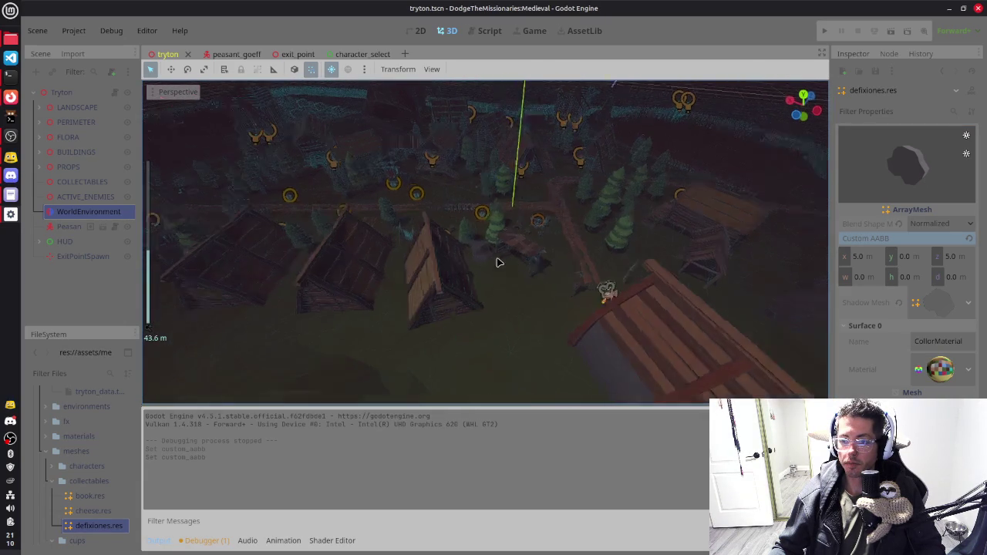
{"action": "scroll", "coordinate": [494, 257], "scroll_direction": "up", "scroll_amount": 3}
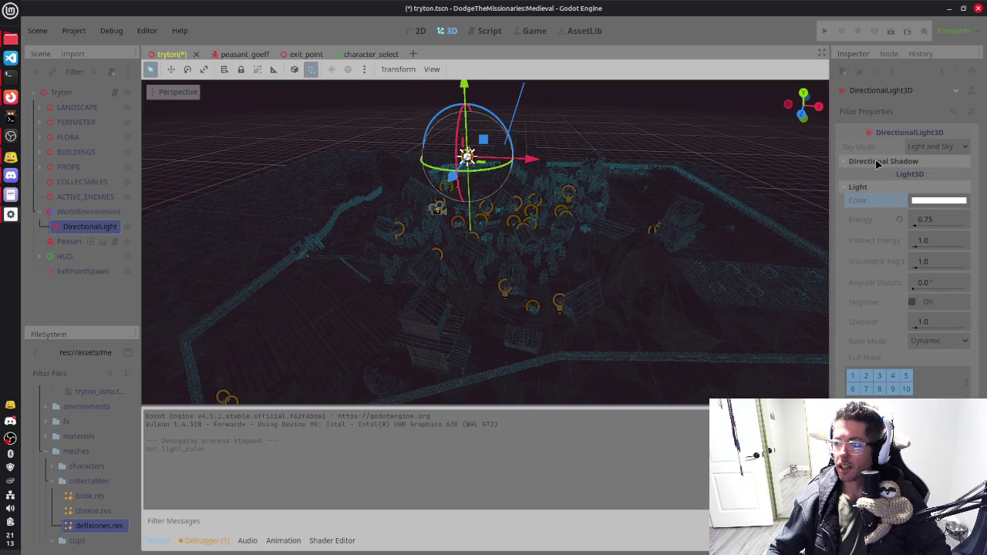
Step: Delete the DirectionalLight node, confirm the removal, and look over the village from above
{"action": "left_click", "coordinate": [877, 162]}
{"action": "left_click", "coordinate": [877, 162]}
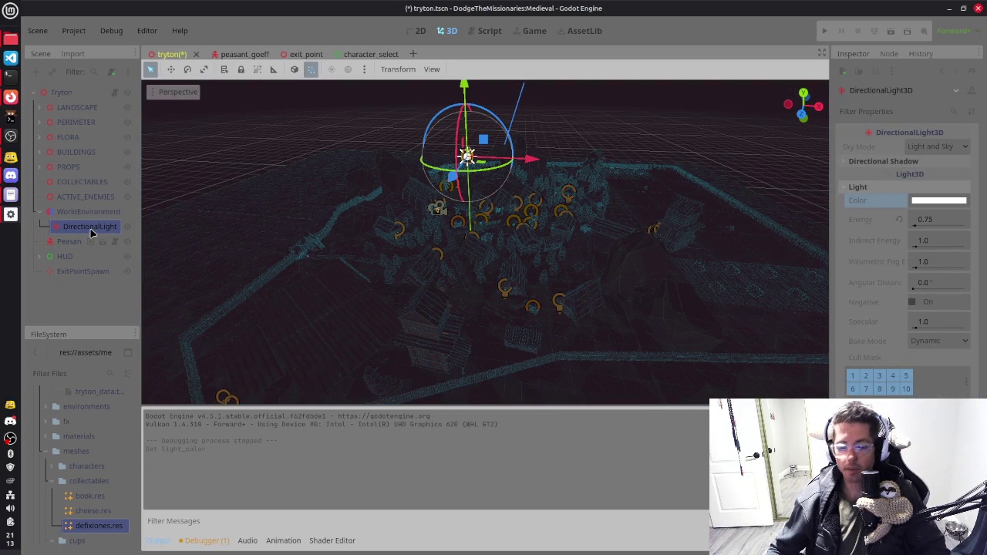
{"action": "key", "text": "Delete"}
{"action": "left_click", "coordinate": [524, 287]}
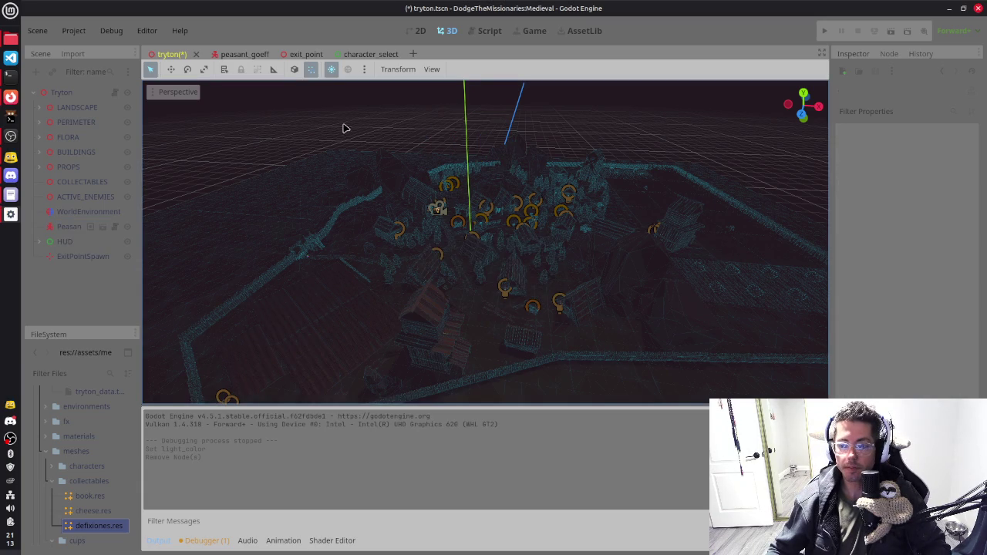
{"action": "scroll", "coordinate": [492, 240], "scroll_direction": "up", "scroll_amount": 10}
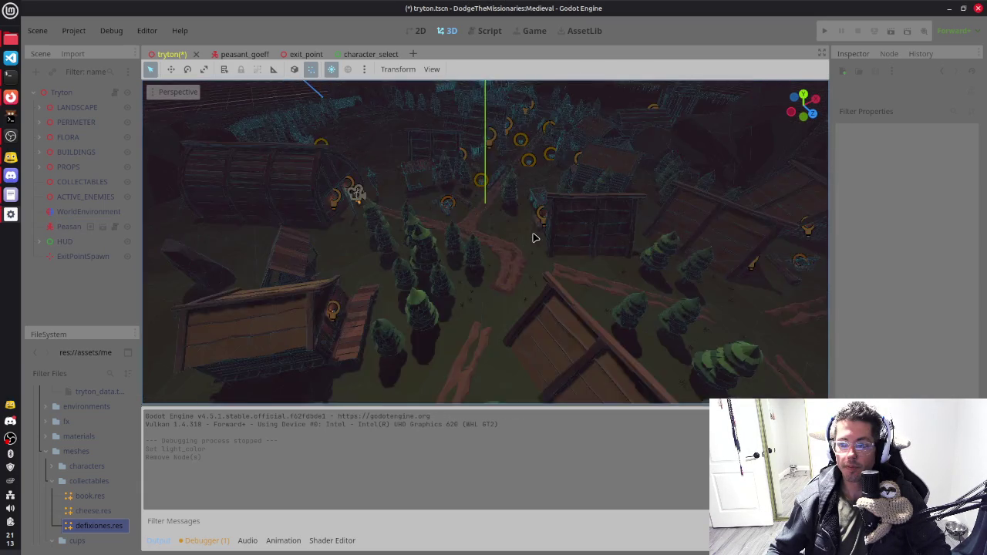
{"action": "scroll", "coordinate": [532, 238], "scroll_direction": "up", "scroll_amount": 3}
{"action": "scroll", "coordinate": [572, 219], "scroll_direction": "down", "scroll_amount": 8}
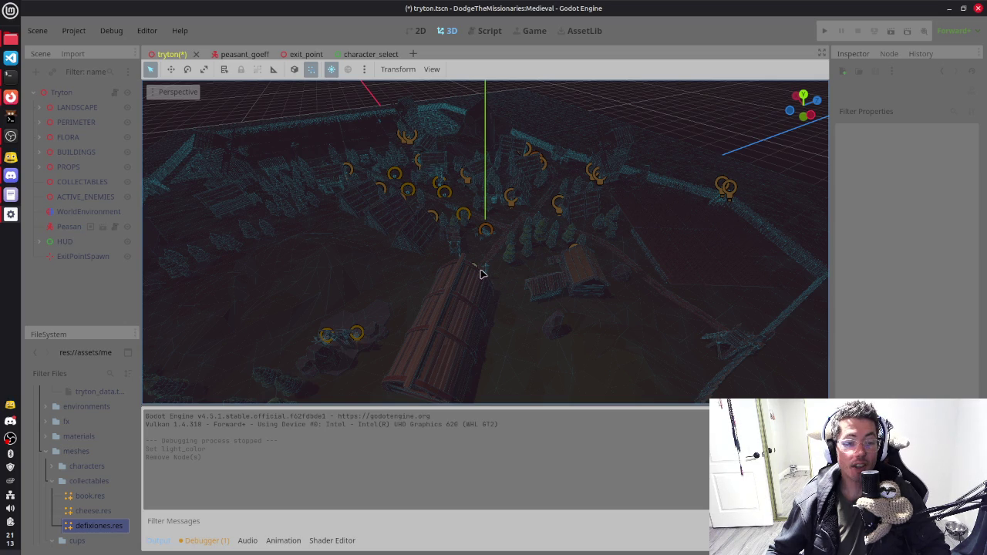
{"action": "mouse_move", "coordinate": [563, 309]}
{"action": "left_mouse_down"}
{"action": "mouse_move", "coordinate": [537, 348]}
{"action": "mouse_move", "coordinate": [558, 357]}
{"action": "mouse_move", "coordinate": [578, 339]}
{"action": "left_mouse_up"}
{"action": "left_click_drag", "start_coordinate": [529, 268], "coordinate": [550, 258]}
{"action": "left_click_drag", "start_coordinate": [646, 272], "coordinate": [637, 271]}
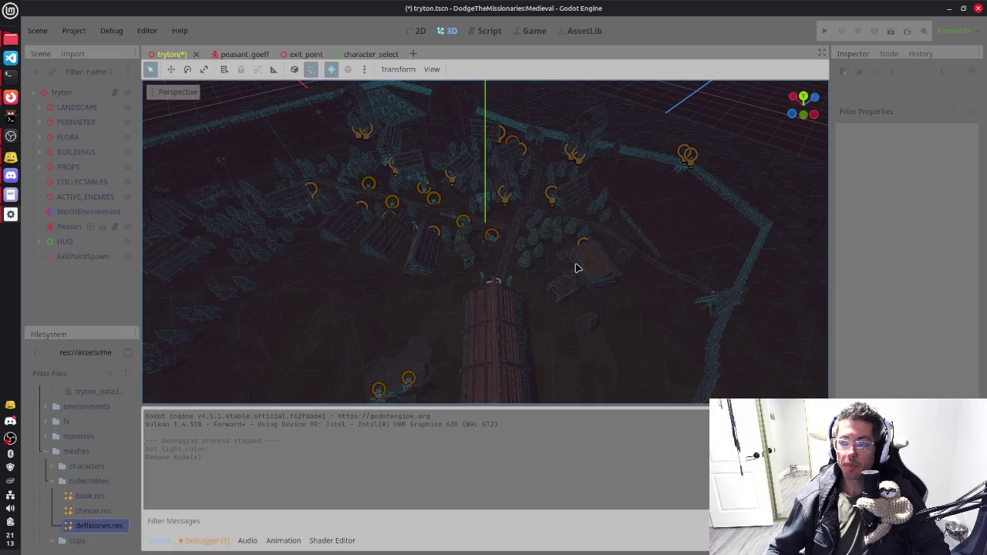
{"action": "scroll", "coordinate": [575, 268], "scroll_direction": "up", "scroll_amount": 4}
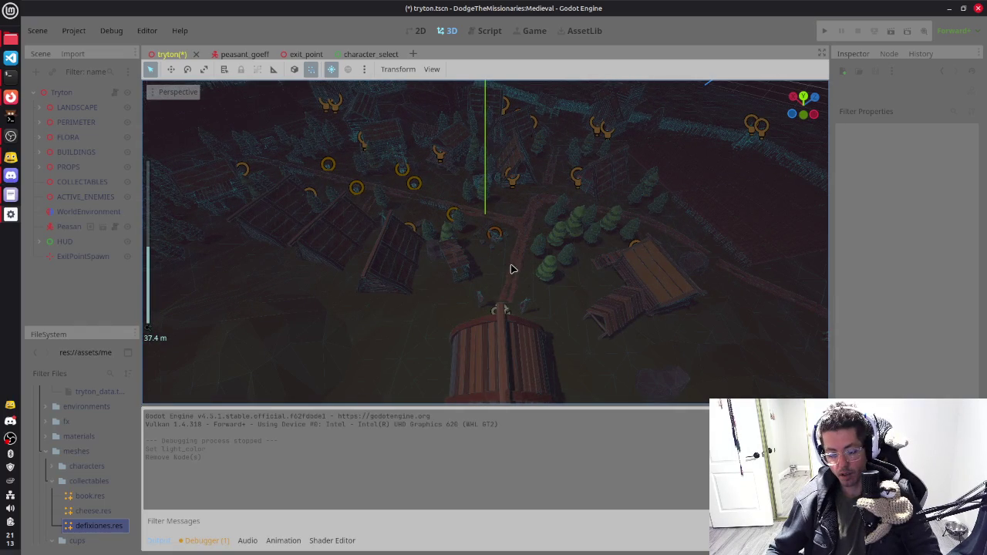
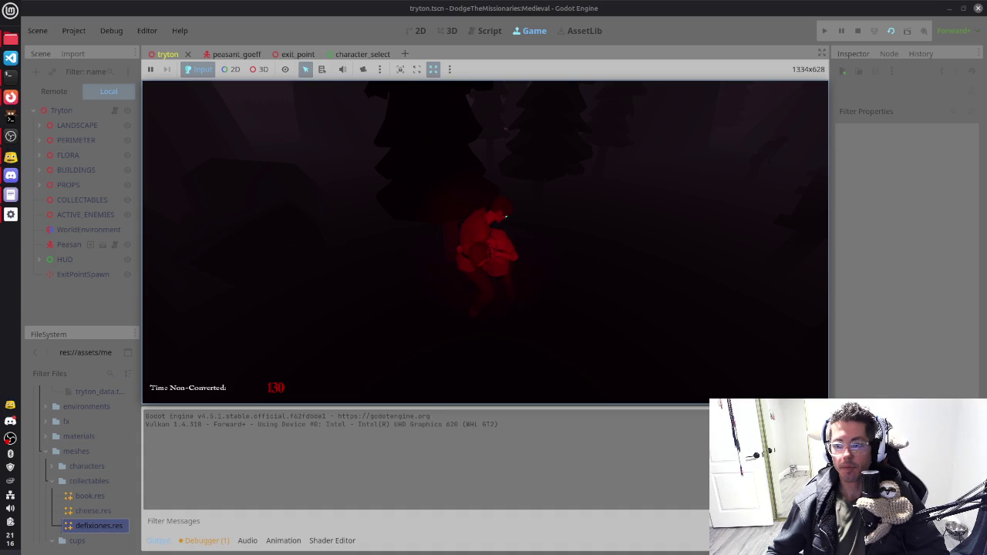
Step: Stop the game and select WorldEnvironment to show its exponential fog and 3.5 light energy
{"action": "key", "text": "F8"}
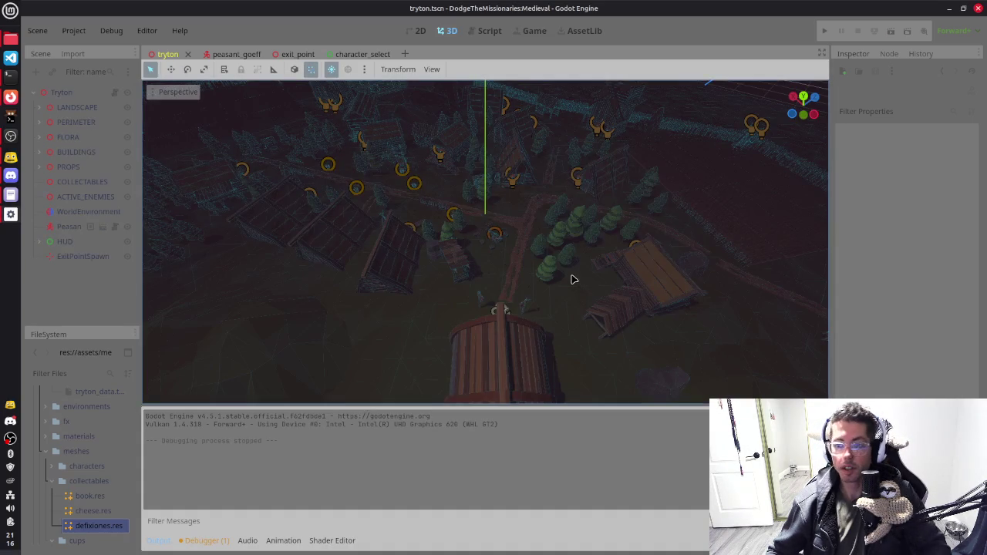
{"action": "mouse_move", "coordinate": [562, 273]}
{"action": "left_mouse_down"}
{"action": "mouse_move", "coordinate": [628, 244]}
{"action": "mouse_move", "coordinate": [574, 205]}
{"action": "mouse_move", "coordinate": [561, 215]}
{"action": "mouse_move", "coordinate": [612, 187]}
{"action": "mouse_move", "coordinate": [604, 226]}
{"action": "left_mouse_up"}
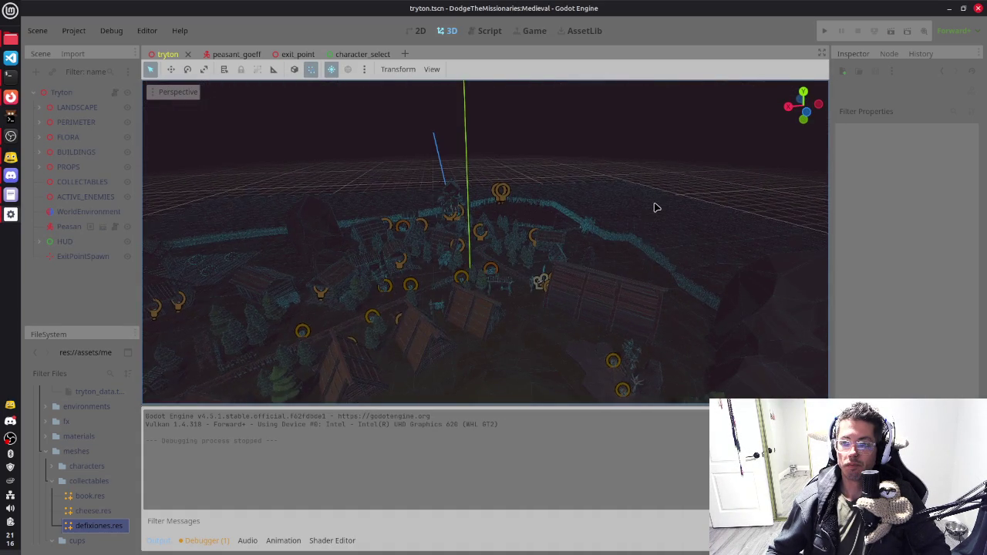
{"action": "left_click_drag", "start_coordinate": [656, 205], "coordinate": [654, 208]}
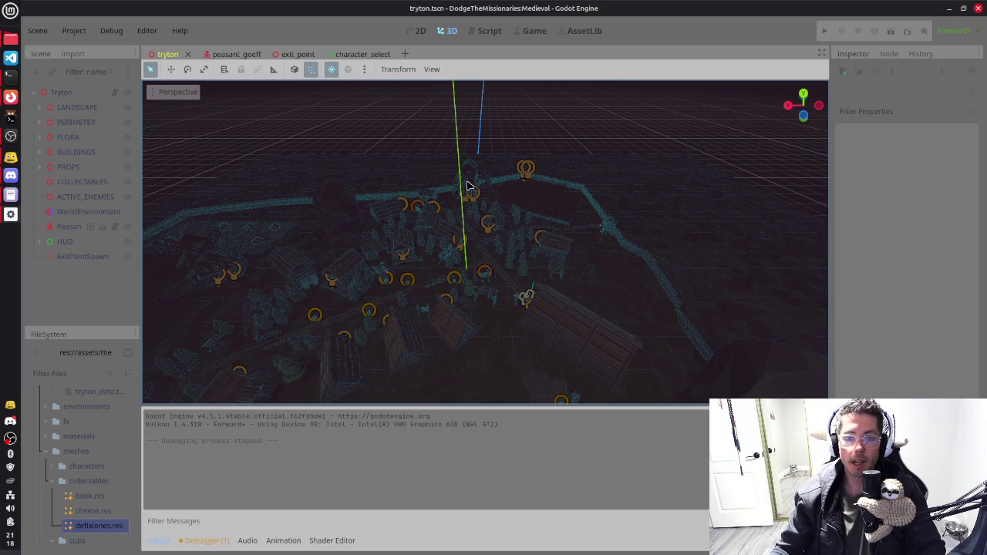
{"action": "scroll", "coordinate": [463, 166], "scroll_direction": "down", "scroll_amount": 3}
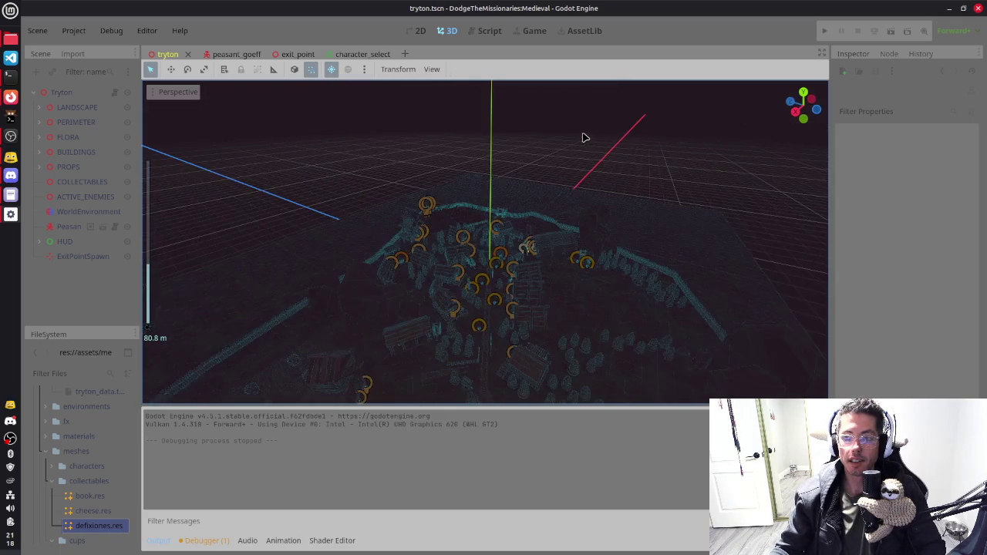
{"action": "left_click", "coordinate": [103, 212]}
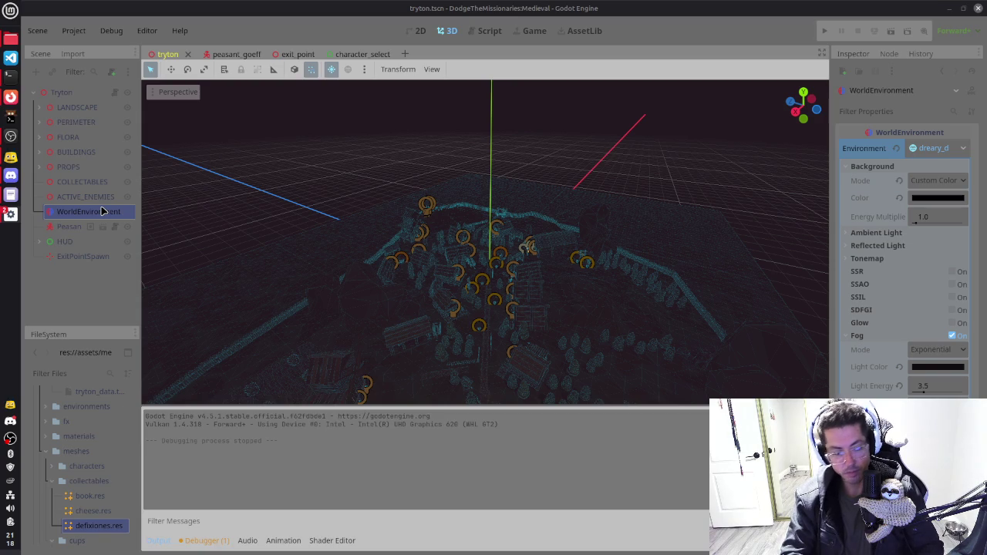
Step: Add a MeshInstance3D renamed 'Moon' and a DirectionalLight3D under WorldEnvironment
{"action": "key", "text": "ctrl+a"}
{"action": "key", "text": "Return"}
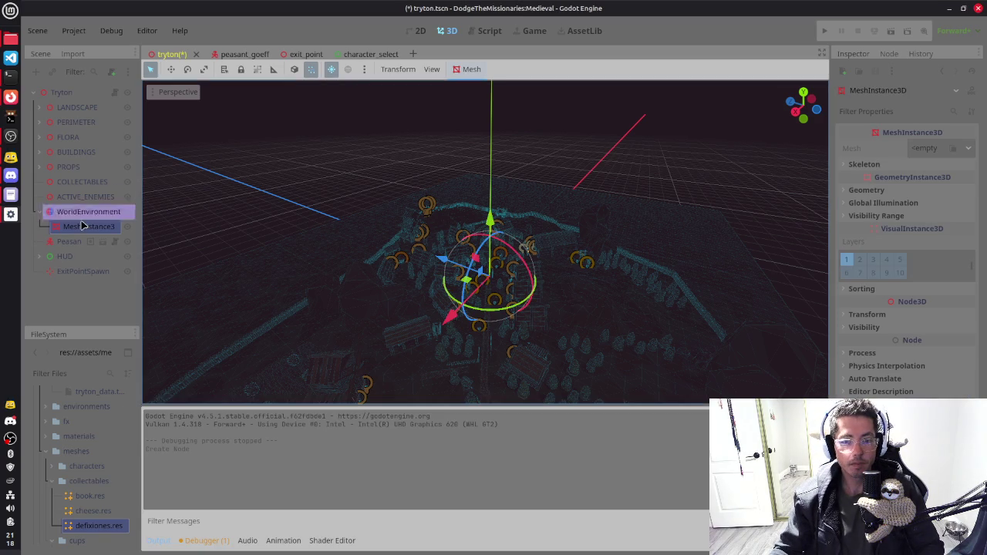
{"action": "left_click", "coordinate": [84, 226]}
{"action": "double_click", "coordinate": [84, 226]}
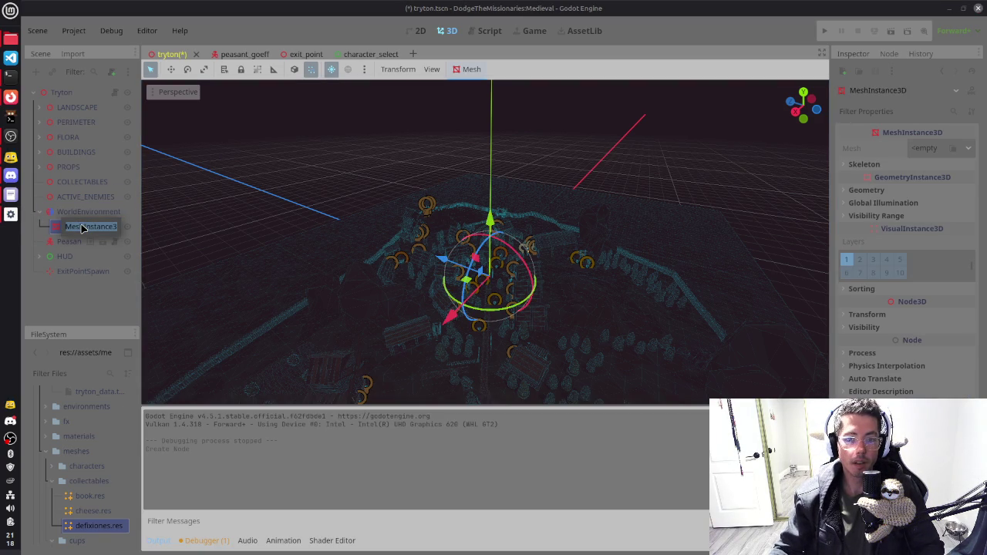
{"action": "type", "text": "Moon"}
{"action": "key", "text": "Return"}
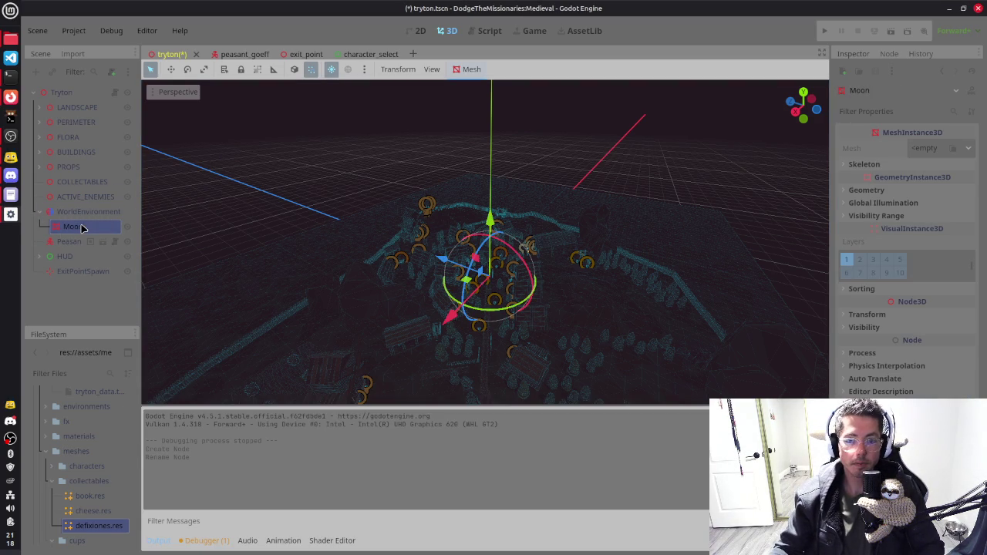
{"action": "left_click", "coordinate": [89, 214]}
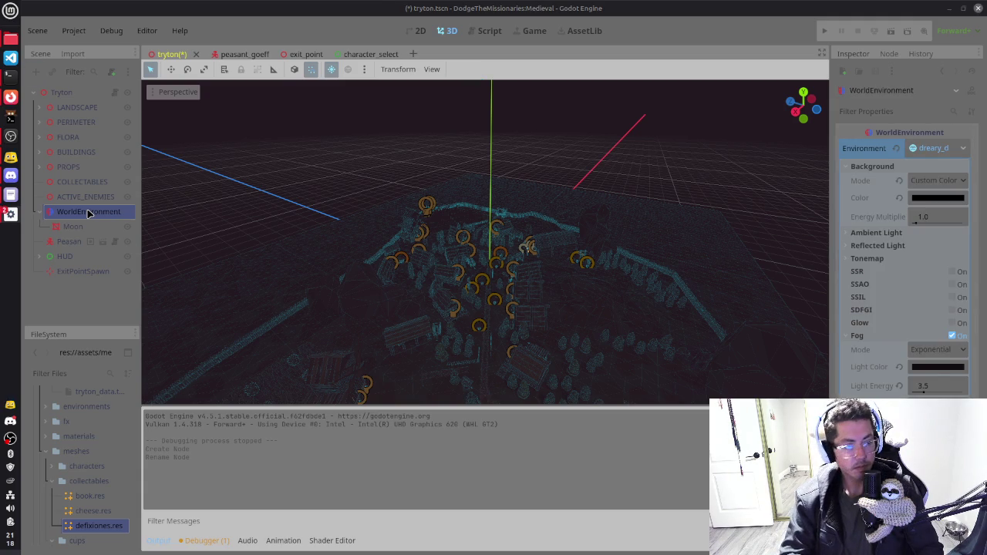
{"action": "key", "text": "ctrl+v"}
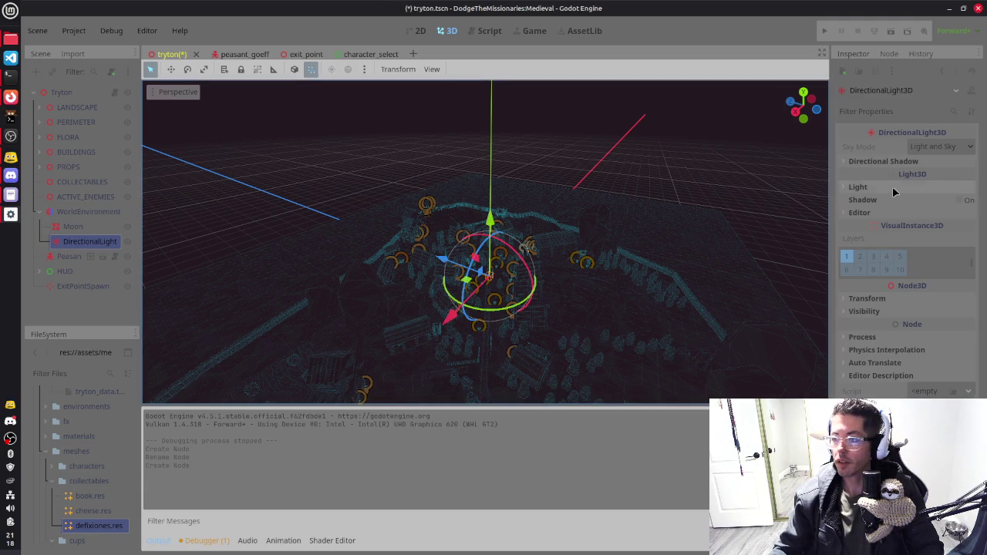
Step: Set the DirectionalLight's energy to 0.5 and its volumetric fog energy to 0
{"action": "left_click", "coordinate": [858, 187]}
{"action": "left_click", "coordinate": [923, 220]}
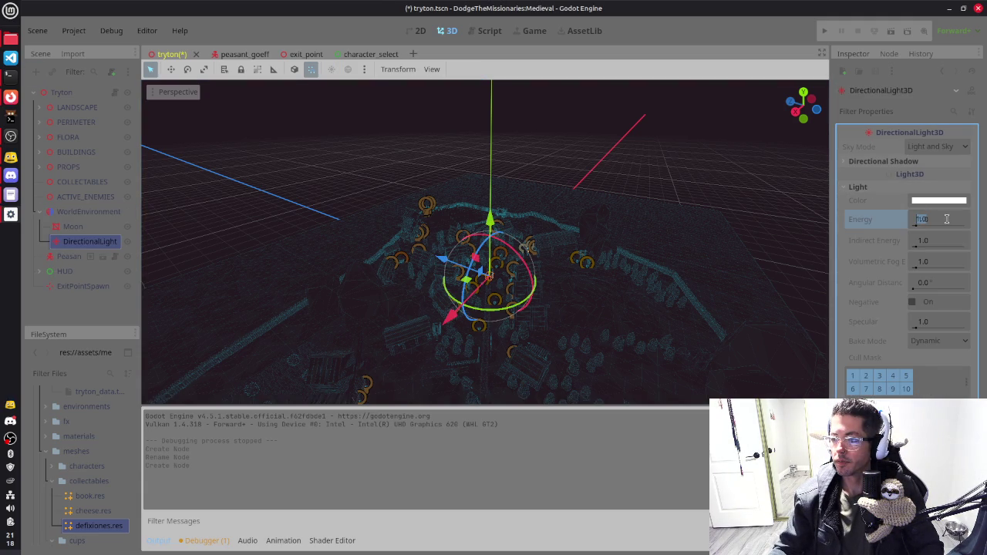
{"action": "type", "text": "0.5"}
{"action": "key", "text": "Return"}
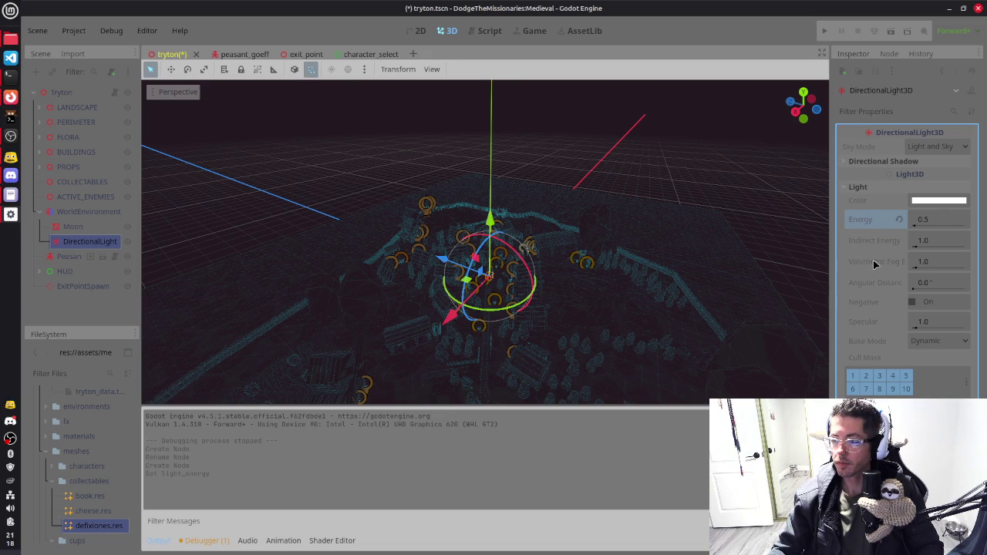
{"action": "mouse_move", "coordinate": [873, 263]}
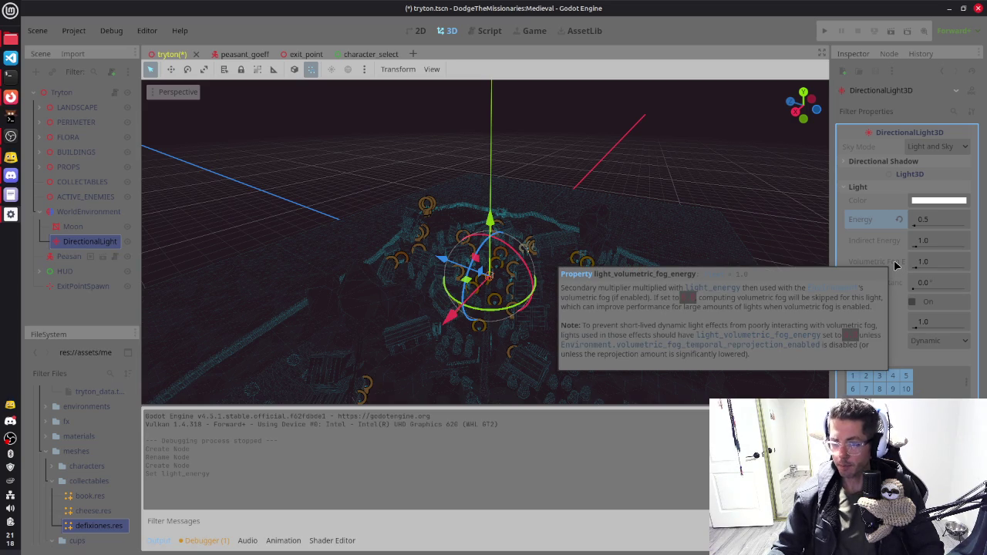
{"action": "left_click", "coordinate": [922, 263]}
{"action": "type", "text": "0"}
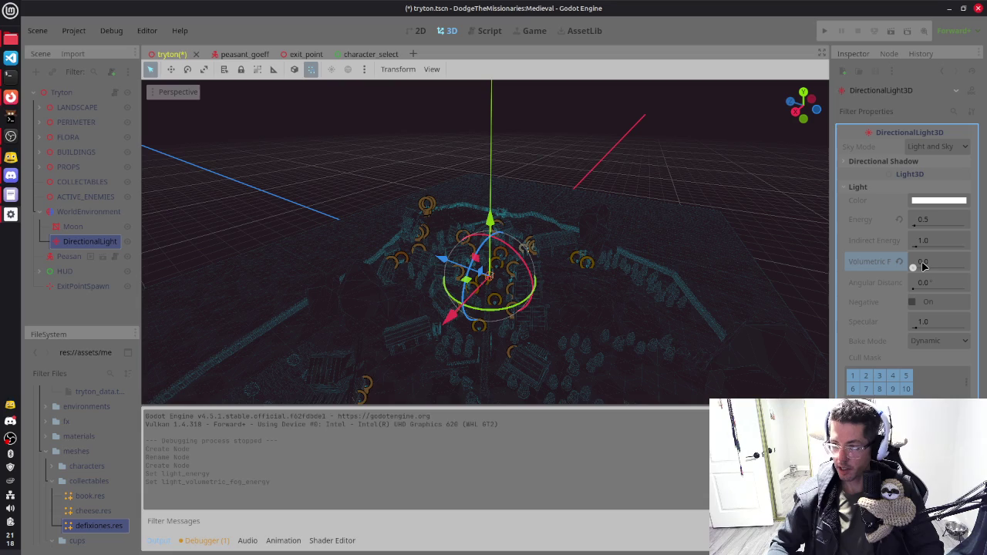
{"action": "key", "text": "Return"}
Step: Raise the DirectionalLight high above the village
{"action": "left_click", "coordinate": [881, 163]}
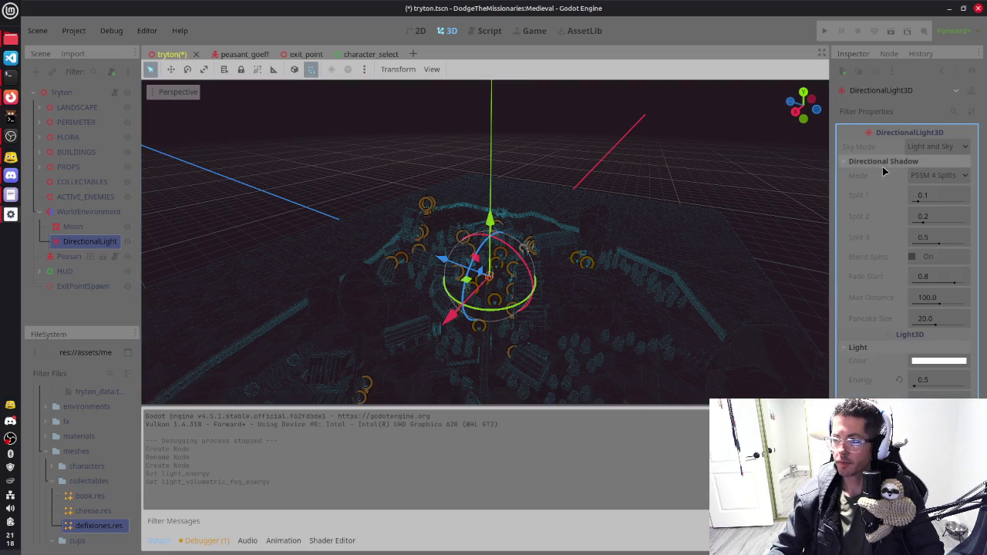
{"action": "left_click", "coordinate": [887, 158]}
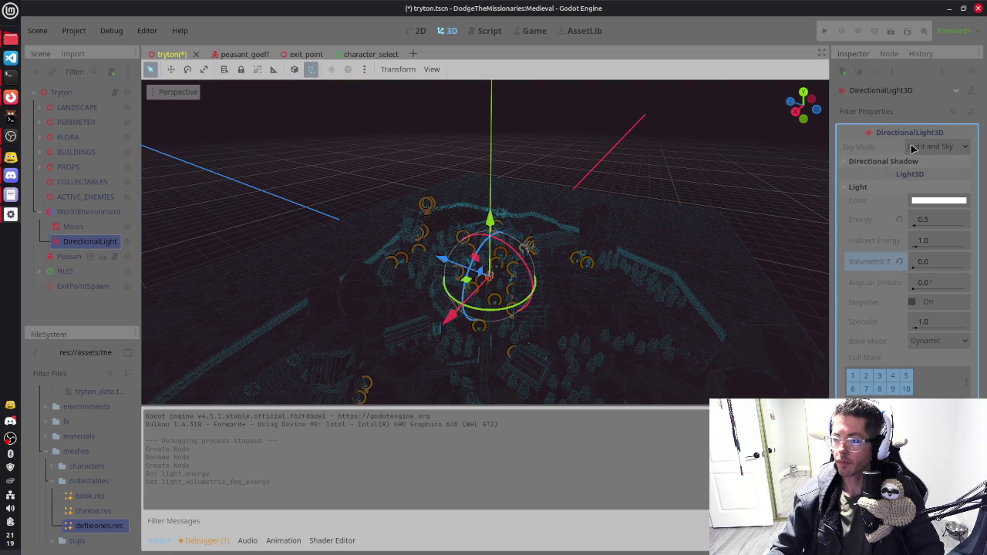
{"action": "mouse_move", "coordinate": [548, 220]}
{"action": "left_mouse_down"}
{"action": "mouse_move", "coordinate": [671, 203]}
{"action": "mouse_move", "coordinate": [588, 203]}
{"action": "left_mouse_up"}
{"action": "left_click_drag", "start_coordinate": [502, 208], "coordinate": [524, 97]}
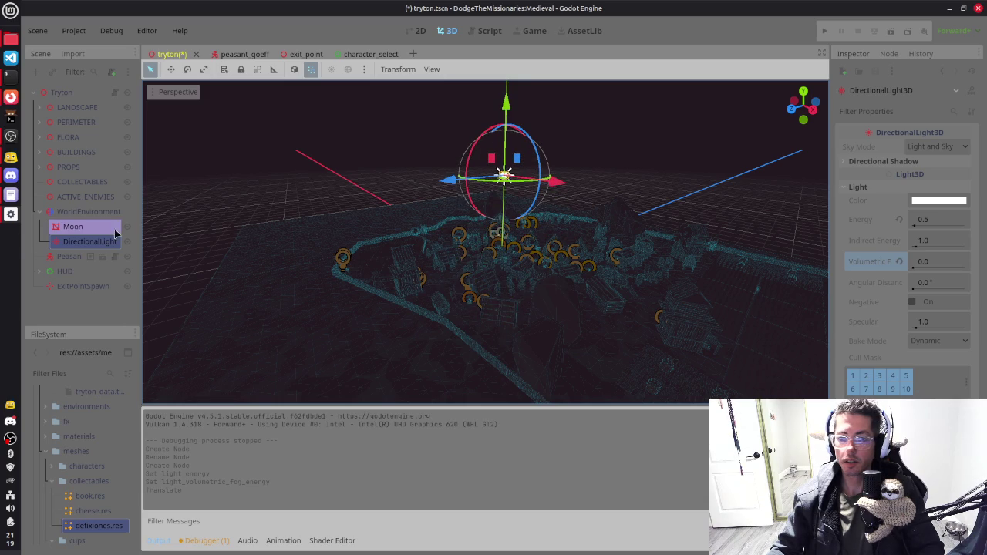
Step: Lift the Moon high above the village and shift it to the right
{"action": "left_click", "coordinate": [89, 229]}
{"action": "left_click_drag", "start_coordinate": [502, 207], "coordinate": [509, 91]}
{"action": "scroll", "coordinate": [593, 223], "scroll_direction": "up", "scroll_amount": 3}
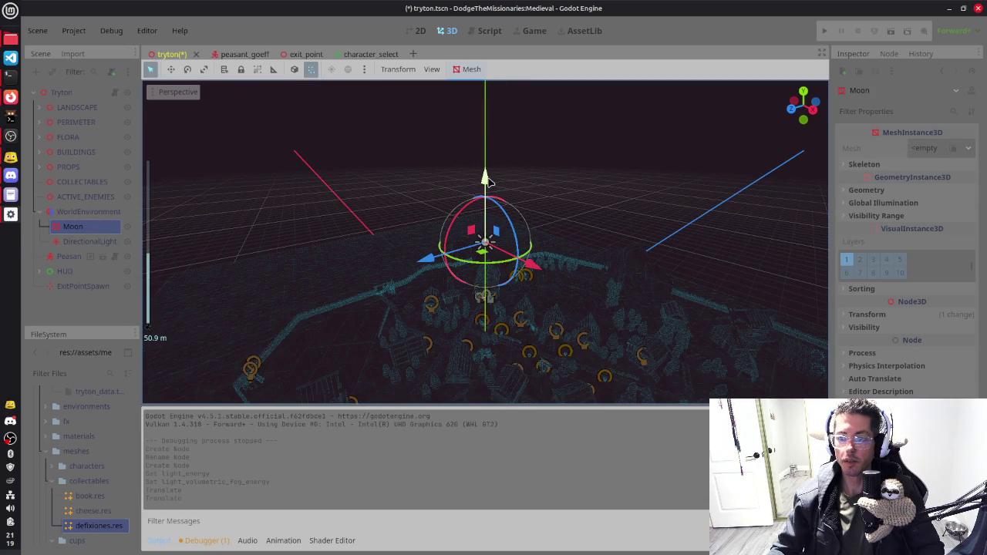
{"action": "left_click_drag", "start_coordinate": [486, 181], "coordinate": [486, 54]}
{"action": "scroll", "coordinate": [568, 258], "scroll_direction": "down", "scroll_amount": 5}
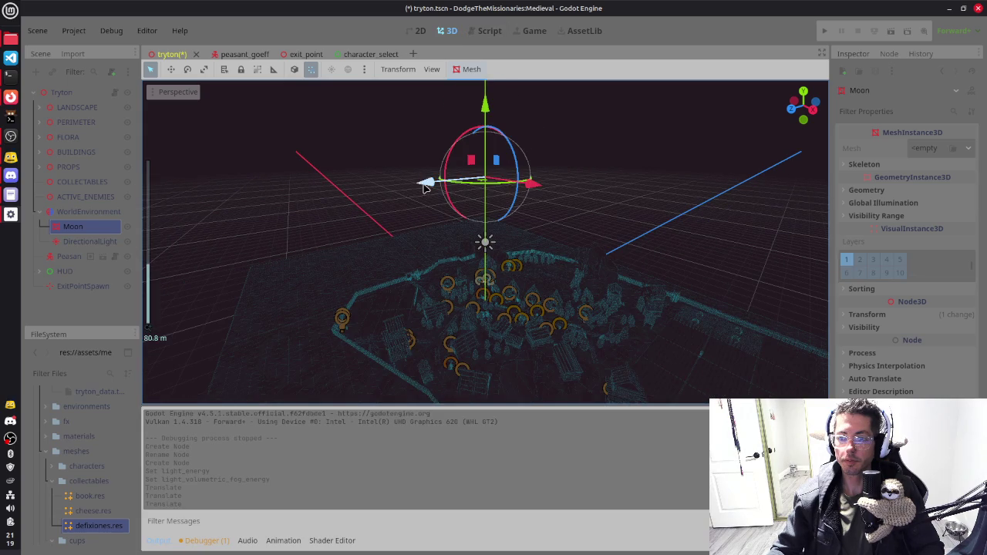
{"action": "left_click_drag", "start_coordinate": [424, 188], "coordinate": [542, 209]}
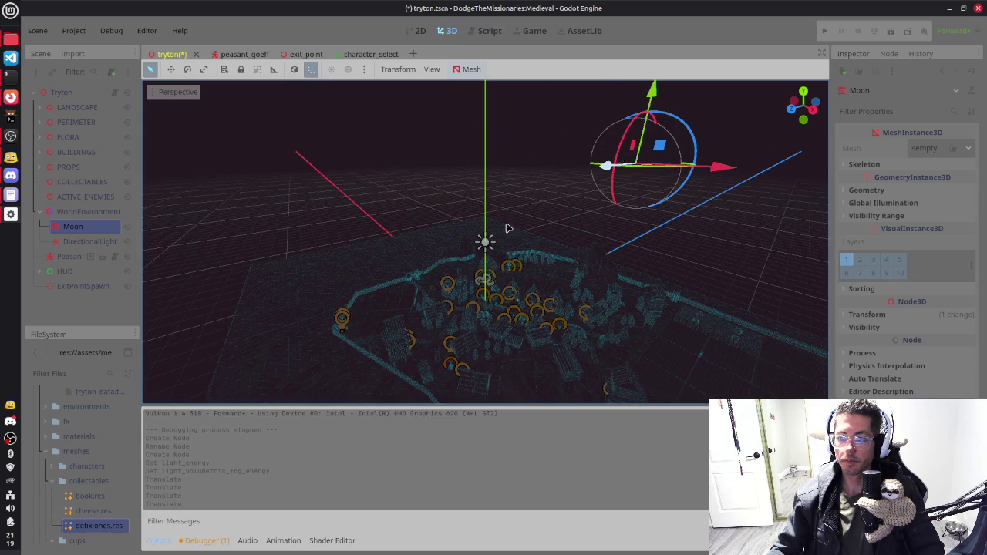
{"action": "left_click_drag", "start_coordinate": [683, 211], "coordinate": [647, 205]}
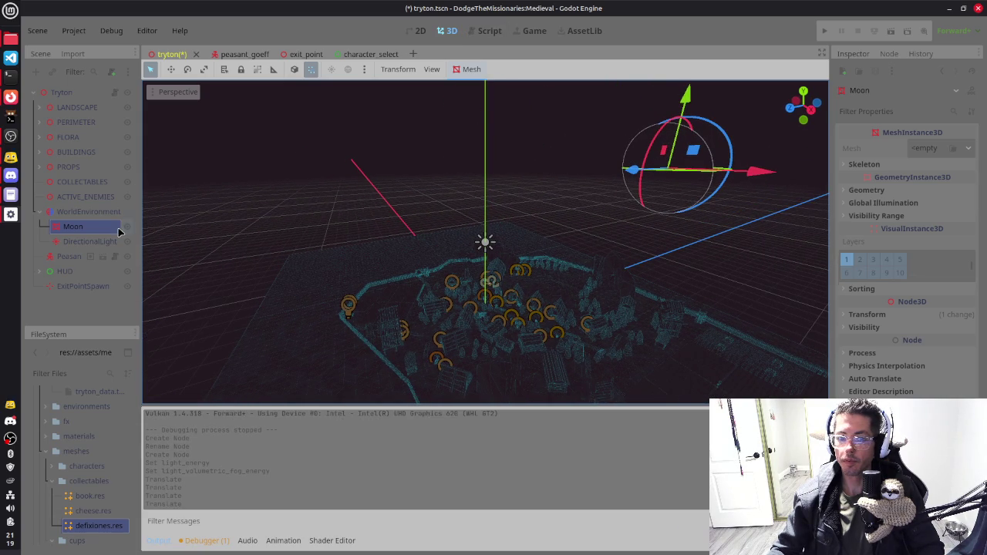
Step: Review the WorldEnvironment settings, then centre the view on the Moon
{"action": "left_click", "coordinate": [105, 215]}
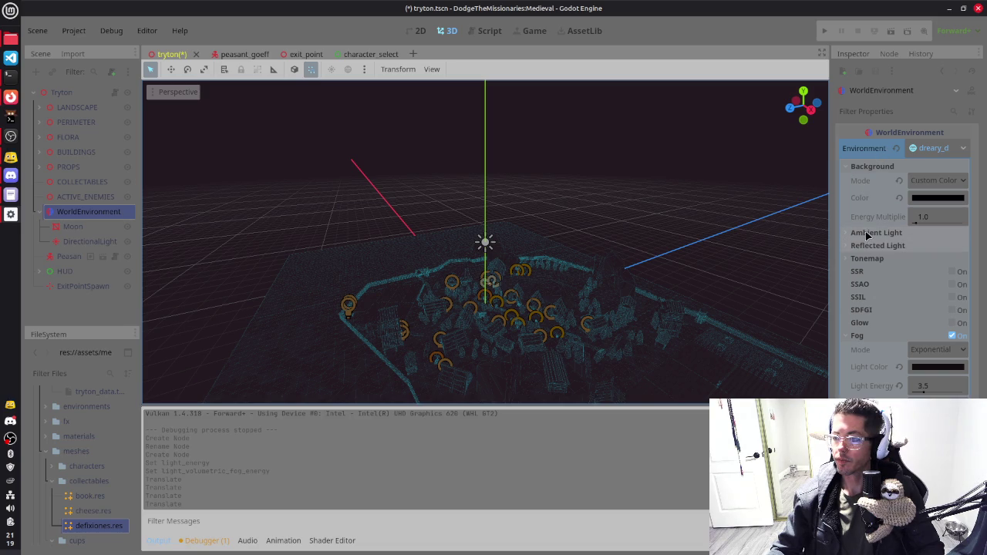
{"action": "left_click", "coordinate": [872, 166]}
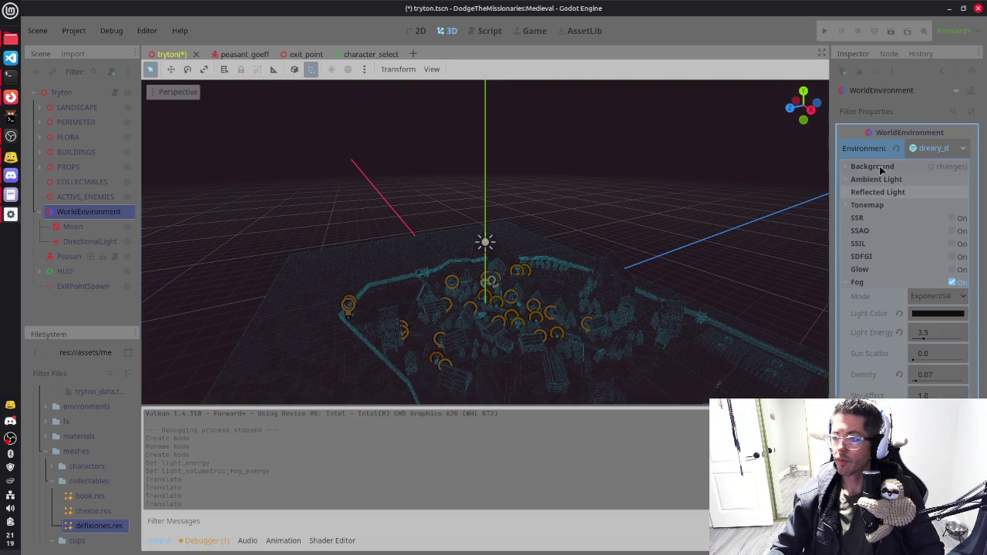
{"action": "left_click", "coordinate": [933, 154]}
{"action": "left_click", "coordinate": [941, 151]}
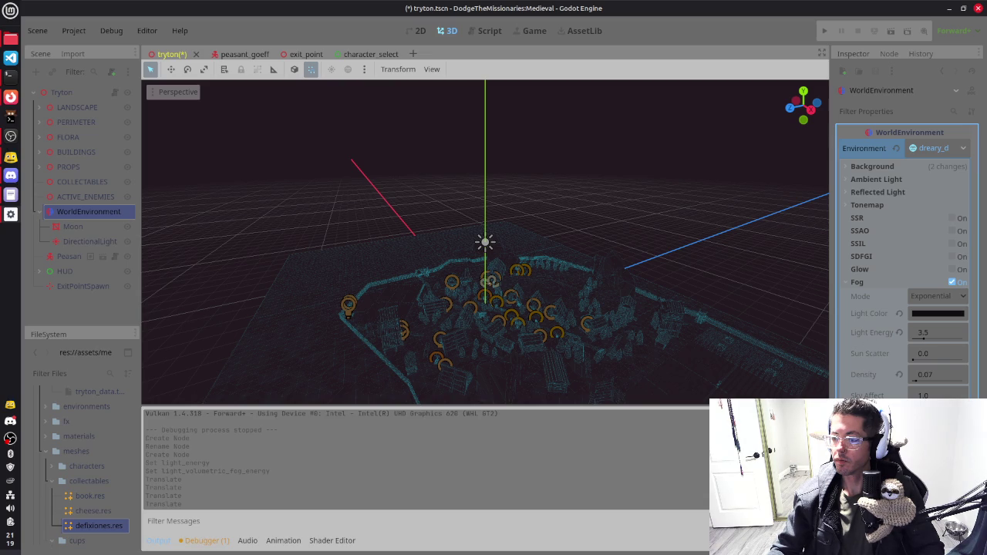
{"action": "scroll", "coordinate": [906, 262], "scroll_direction": "down", "scroll_amount": 3}
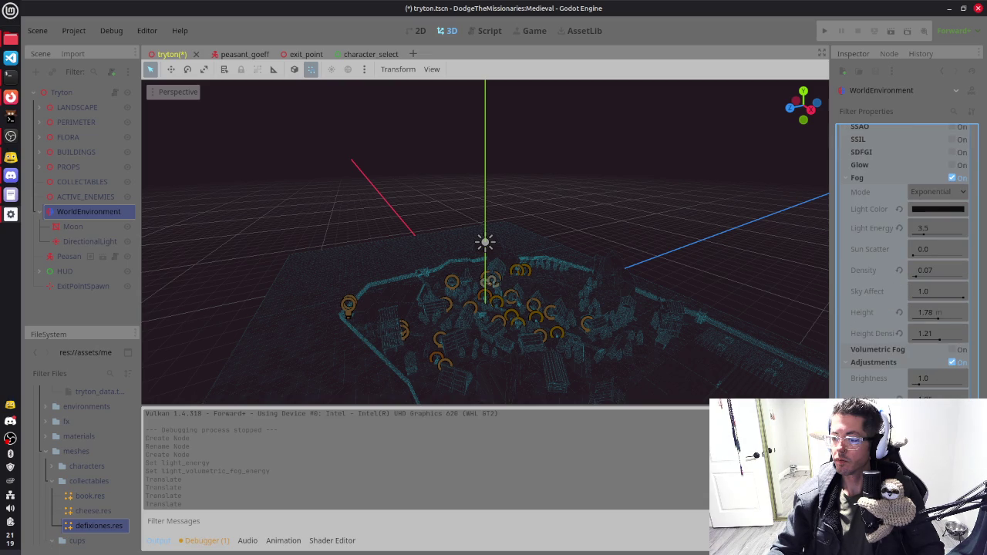
{"action": "scroll", "coordinate": [883, 374], "scroll_direction": "up", "scroll_amount": 1}
{"action": "mouse_move", "coordinate": [619, 242]}
{"action": "left_mouse_down"}
{"action": "mouse_move", "coordinate": [674, 240]}
{"action": "mouse_move", "coordinate": [420, 202]}
{"action": "left_mouse_up"}
{"action": "left_click", "coordinate": [73, 226]}
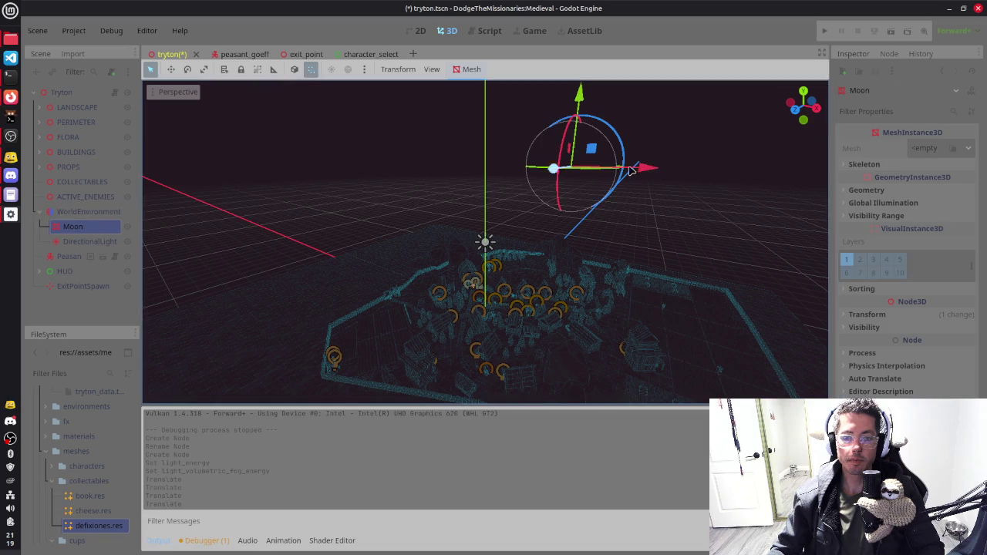
{"action": "key", "text": "f"}
{"action": "scroll", "coordinate": [487, 260], "scroll_direction": "up", "scroll_amount": 2}
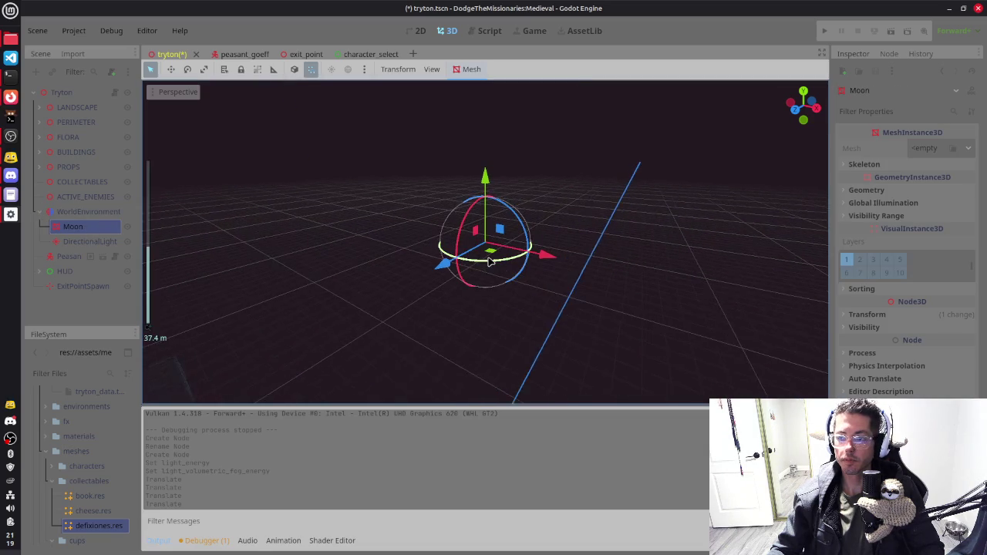
Step: Give the Moon a new SphereMesh, undoing a trial scale-up
{"action": "left_click", "coordinate": [939, 148]}
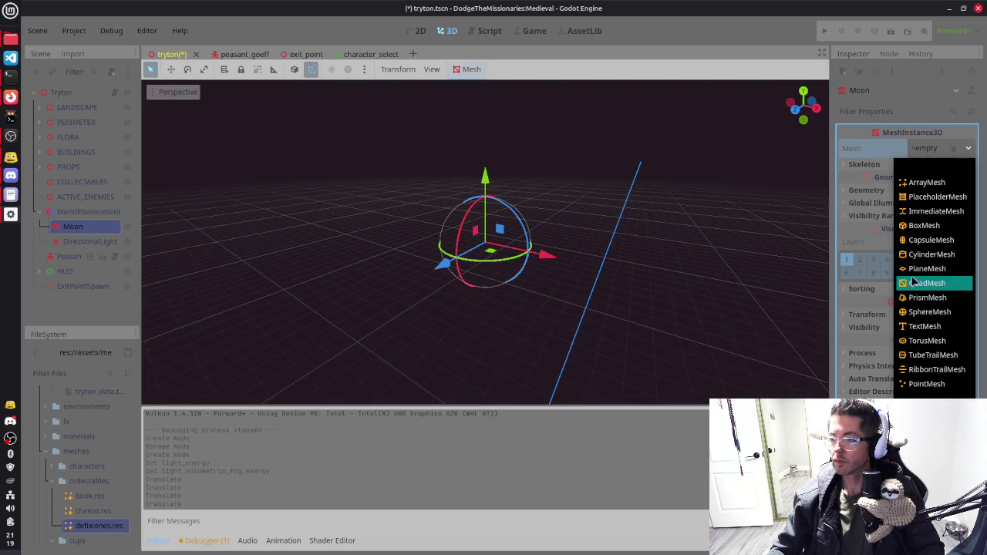
{"action": "left_click", "coordinate": [918, 311]}
{"action": "key", "text": "KP_1"}
{"action": "mouse_move", "coordinate": [594, 227]}
{"action": "left_mouse_down"}
{"action": "mouse_move", "coordinate": [628, 218]}
{"action": "mouse_move", "coordinate": [539, 232]}
{"action": "mouse_move", "coordinate": [550, 214]}
{"action": "left_mouse_up"}
{"action": "key", "text": "r"}
{"action": "left_click_drag", "start_coordinate": [501, 229], "coordinate": [568, 181]}
{"action": "key", "text": "ctrl+z"}
{"action": "left_click_drag", "start_coordinate": [611, 224], "coordinate": [561, 243]}
Step: Set the sphere mesh's radius to 3.0 m and height to 6.0 m
{"action": "left_click", "coordinate": [939, 154]}
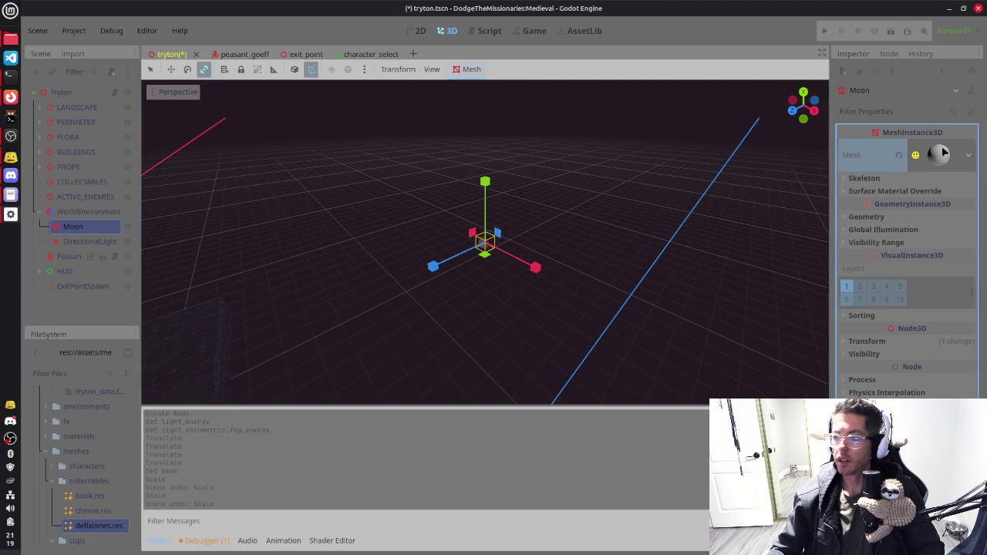
{"action": "left_click", "coordinate": [932, 261]}
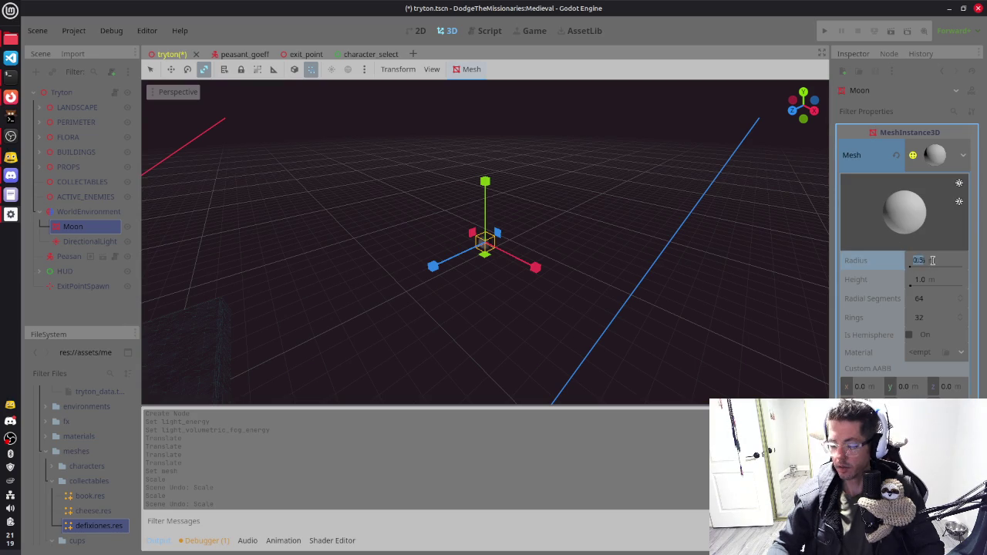
{"action": "type", "text": "3"}
{"action": "key", "text": "Return"}
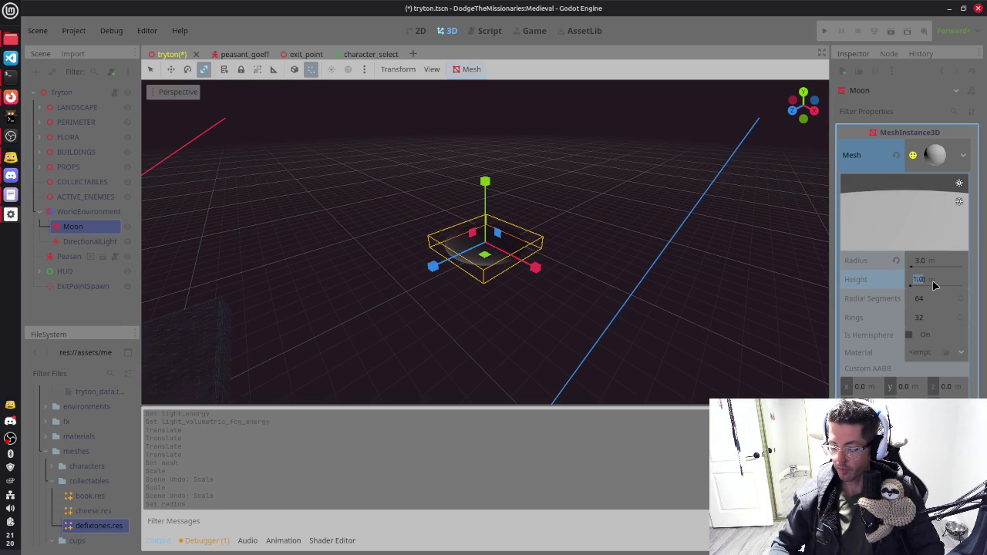
{"action": "type", "text": "6"}
{"action": "key", "text": "Return"}
{"action": "key", "text": "q"}
{"action": "mouse_move", "coordinate": [668, 218]}
{"action": "left_mouse_down"}
{"action": "mouse_move", "coordinate": [597, 170]}
{"action": "mouse_move", "coordinate": [361, 249]}
{"action": "mouse_move", "coordinate": [663, 262]}
{"action": "mouse_move", "coordinate": [591, 244]}
{"action": "mouse_move", "coordinate": [137, 229]}
{"action": "mouse_move", "coordinate": [91, 242]}
{"action": "left_mouse_up"}
{"action": "left_click", "coordinate": [90, 242]}
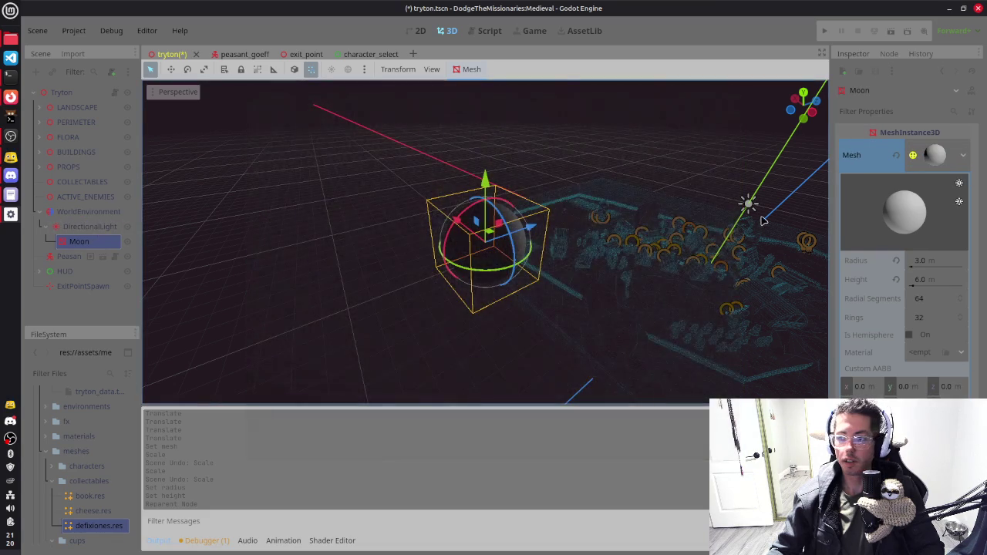
Step: Select the DirectionalLight, nudge it, and undo the move
{"action": "left_click", "coordinate": [85, 227]}
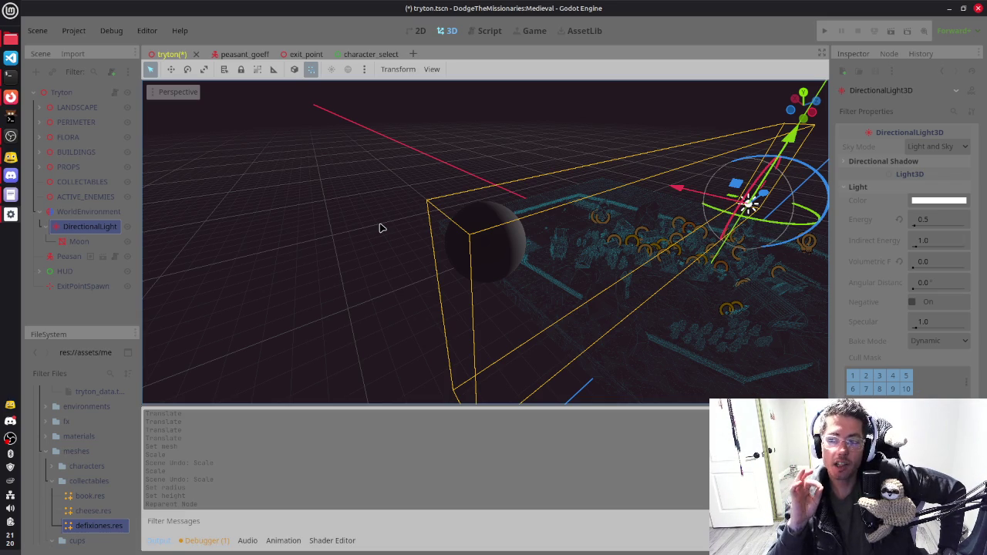
{"action": "left_click_drag", "start_coordinate": [748, 202], "coordinate": [736, 197]}
{"action": "key", "text": "ctrl+z"}
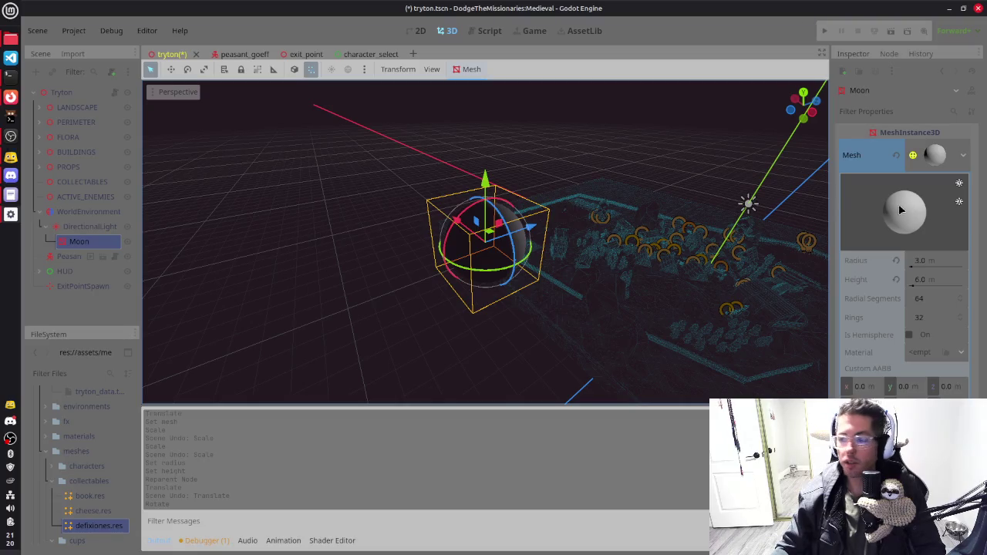
{"action": "left_click", "coordinate": [922, 356]}
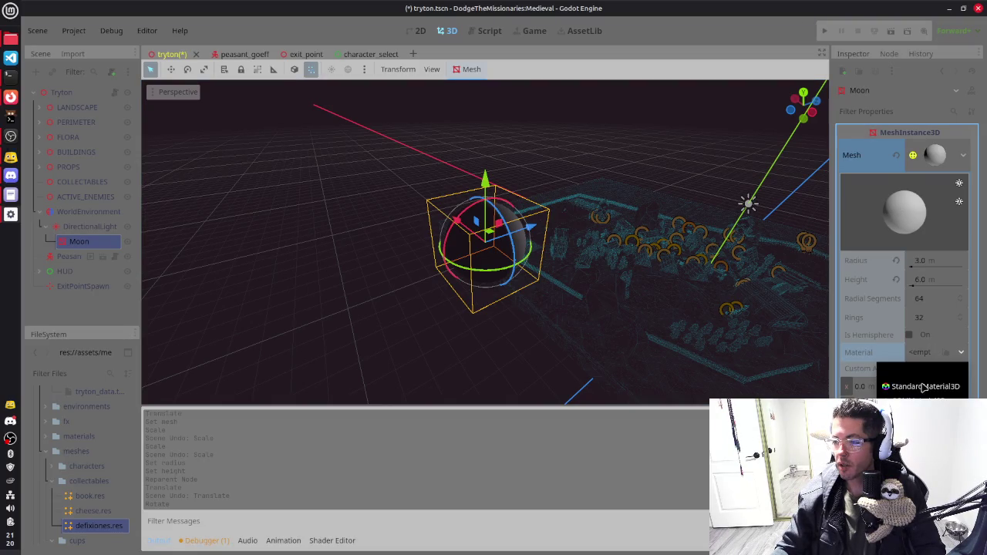
Step: Give the Moon a new StandardMaterial3D with white emission
{"action": "left_click", "coordinate": [914, 375]}
{"action": "scroll", "coordinate": [902, 370], "scroll_direction": "down", "scroll_amount": 3}
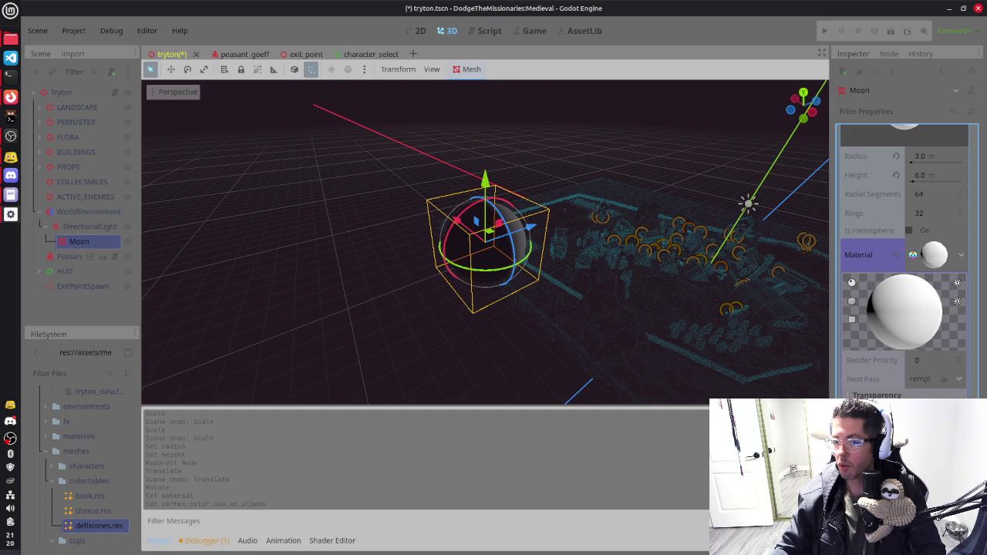
{"action": "scroll", "coordinate": [902, 308], "scroll_direction": "down", "scroll_amount": 2}
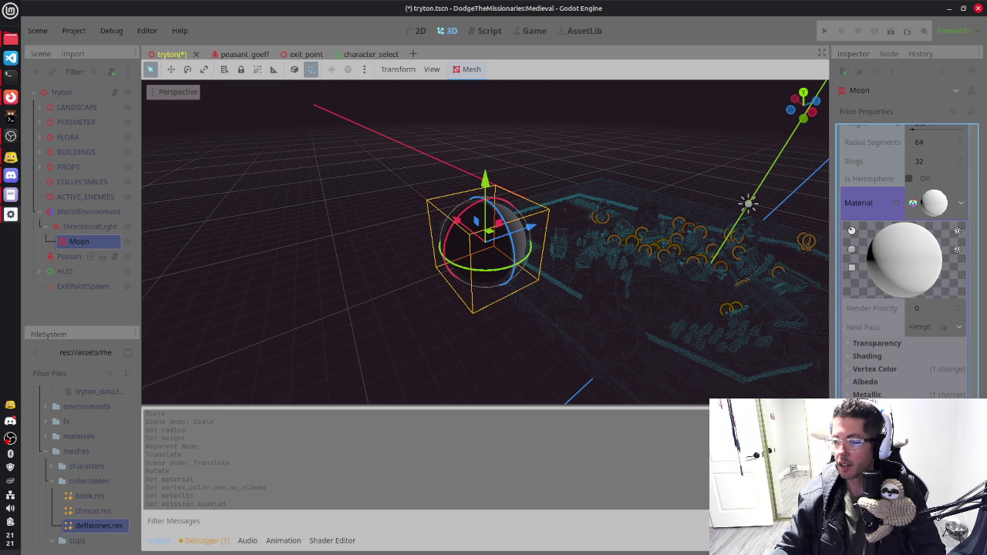
{"action": "left_click", "coordinate": [925, 322]}
{"action": "left_click_drag", "start_coordinate": [971, 151], "coordinate": [973, 88]}
{"action": "key", "text": "Escape"}
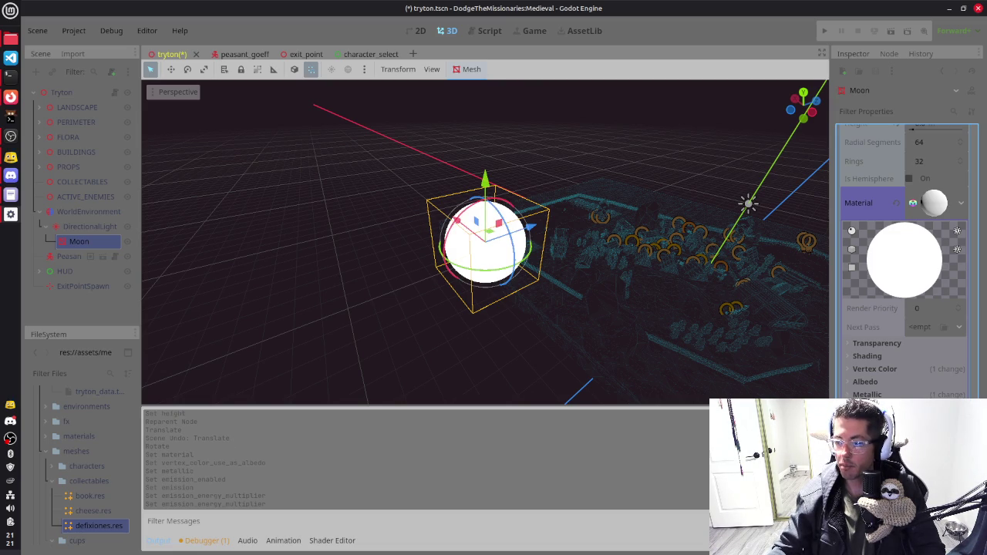
Step: Frame the DirectionalLight and rotate it about 20 degrees
{"action": "mouse_move", "coordinate": [436, 308]}
{"action": "left_mouse_down"}
{"action": "mouse_move", "coordinate": [635, 208]}
{"action": "mouse_move", "coordinate": [701, 212]}
{"action": "mouse_move", "coordinate": [775, 243]}
{"action": "mouse_move", "coordinate": [763, 242]}
{"action": "left_mouse_up"}
{"action": "left_click", "coordinate": [90, 226]}
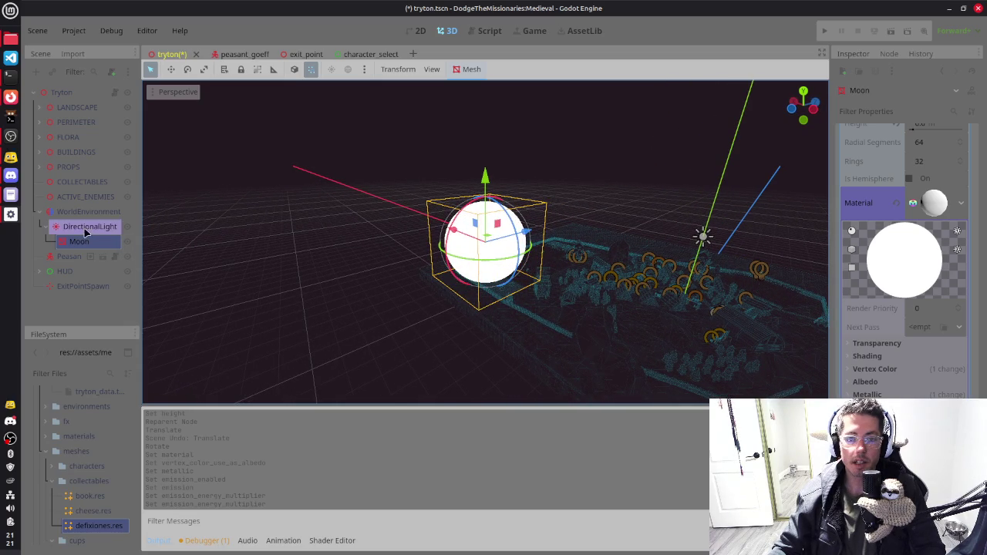
{"action": "key", "text": "f"}
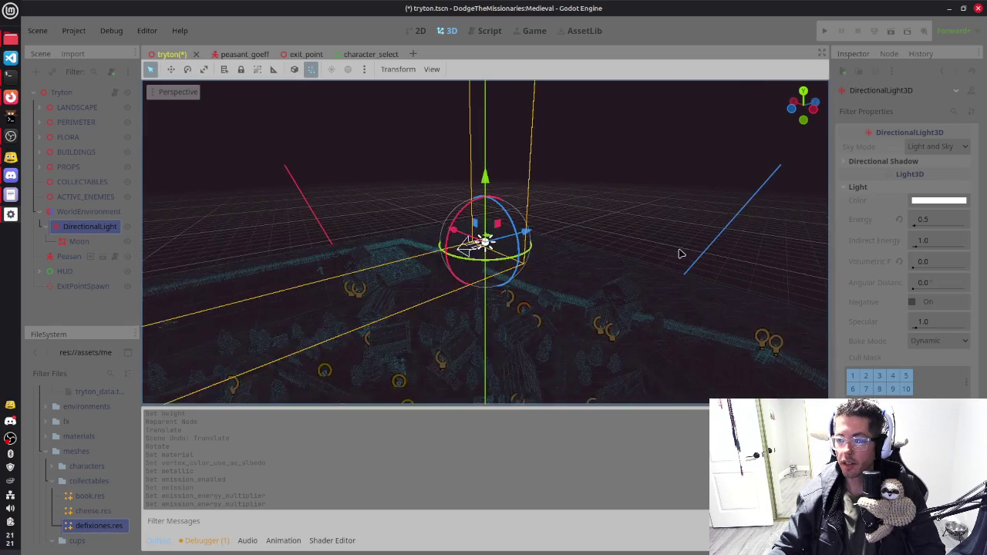
{"action": "scroll", "coordinate": [679, 251], "scroll_direction": "up", "scroll_amount": 3}
{"action": "left_click_drag", "start_coordinate": [454, 216], "coordinate": [480, 219]}
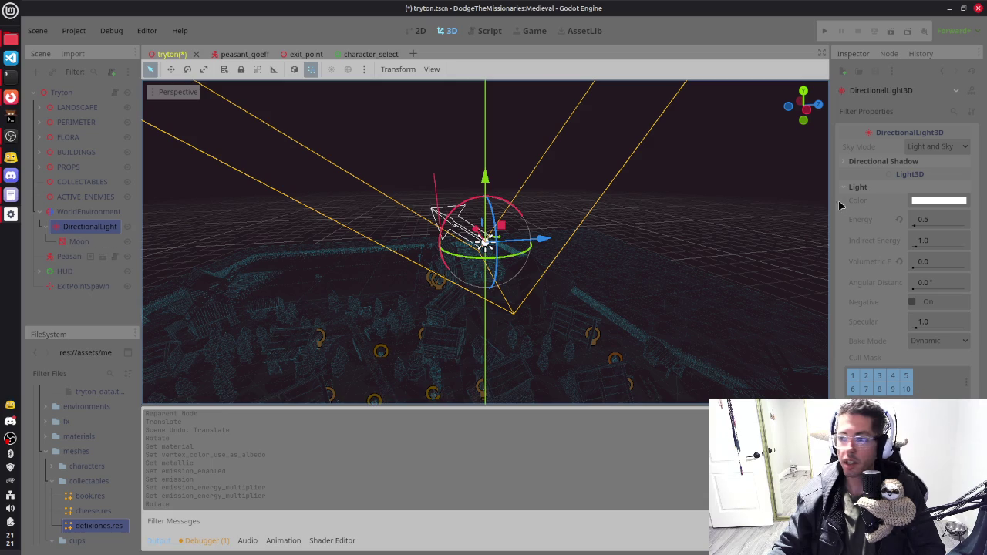
Step: Save the tryton scene, play-test the moonlit village, then stop the game
{"action": "key", "text": "ctrl+s"}
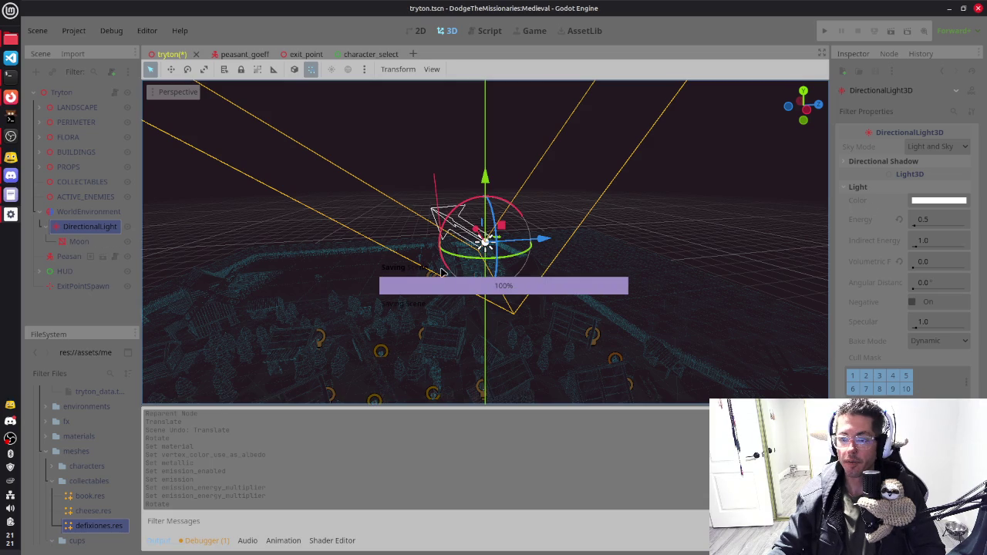
{"action": "key", "text": "F5"}
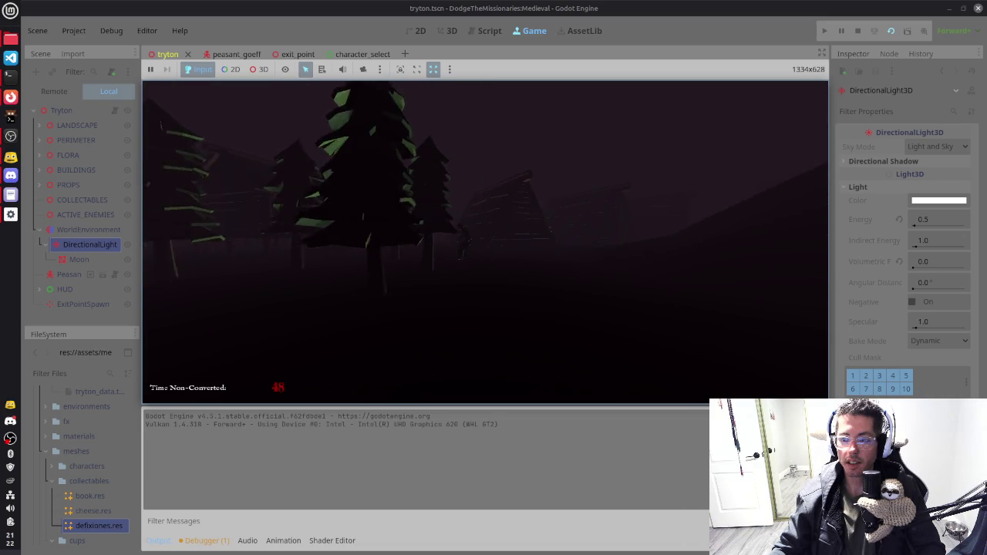
{"action": "key", "text": "F8"}
{"action": "left_click_drag", "start_coordinate": [568, 232], "coordinate": [563, 265]}
{"action": "left_click_drag", "start_coordinate": [458, 203], "coordinate": [571, 137]}
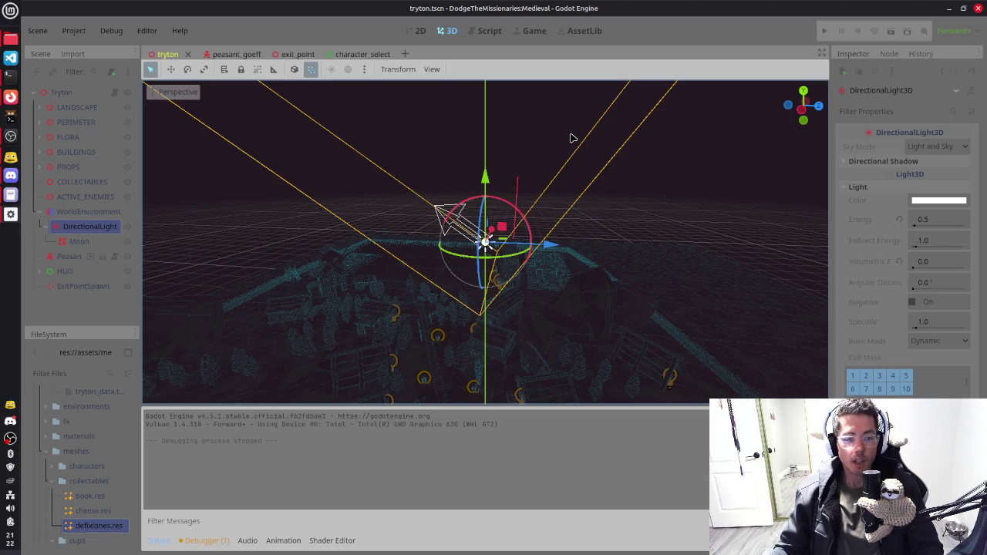
Step: Rotate the DirectionalLight by −60 degrees
{"action": "mouse_move", "coordinate": [505, 206]}
{"action": "left_mouse_down"}
{"action": "mouse_move", "coordinate": [455, 197]}
{"action": "mouse_move", "coordinate": [646, 205]}
{"action": "mouse_move", "coordinate": [571, 222]}
{"action": "mouse_move", "coordinate": [595, 226]}
{"action": "left_mouse_up"}
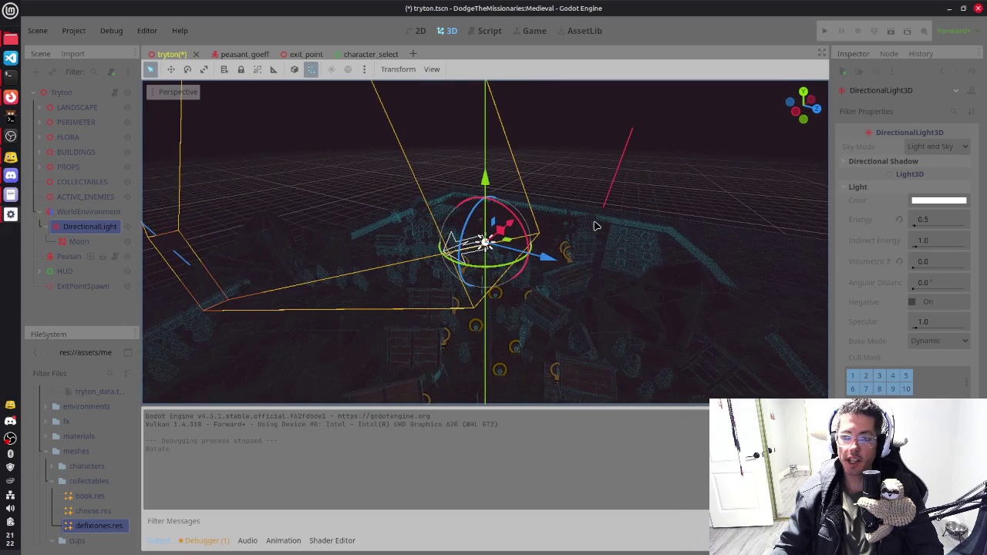
{"action": "scroll", "coordinate": [596, 226], "scroll_direction": "down", "scroll_amount": 5}
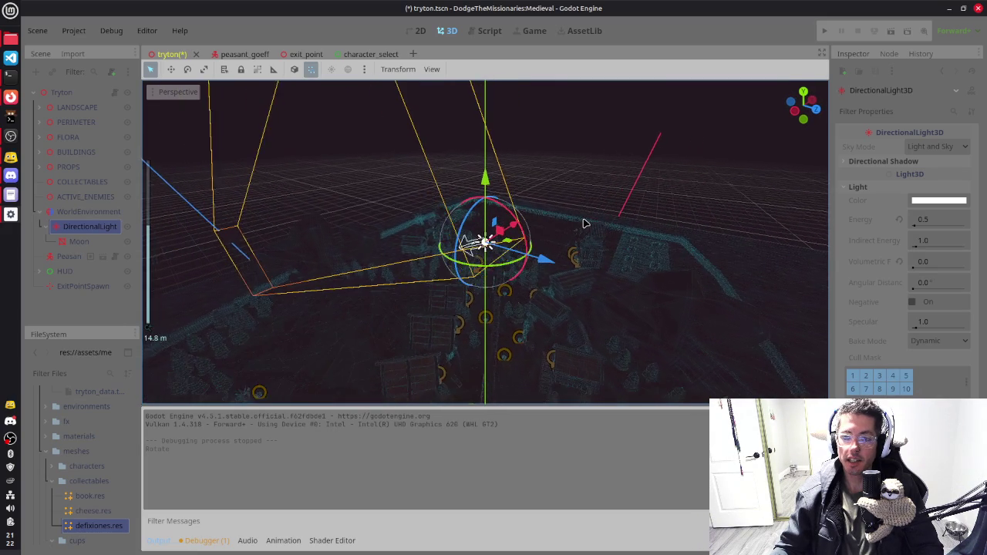
{"action": "left_click", "coordinate": [79, 241]}
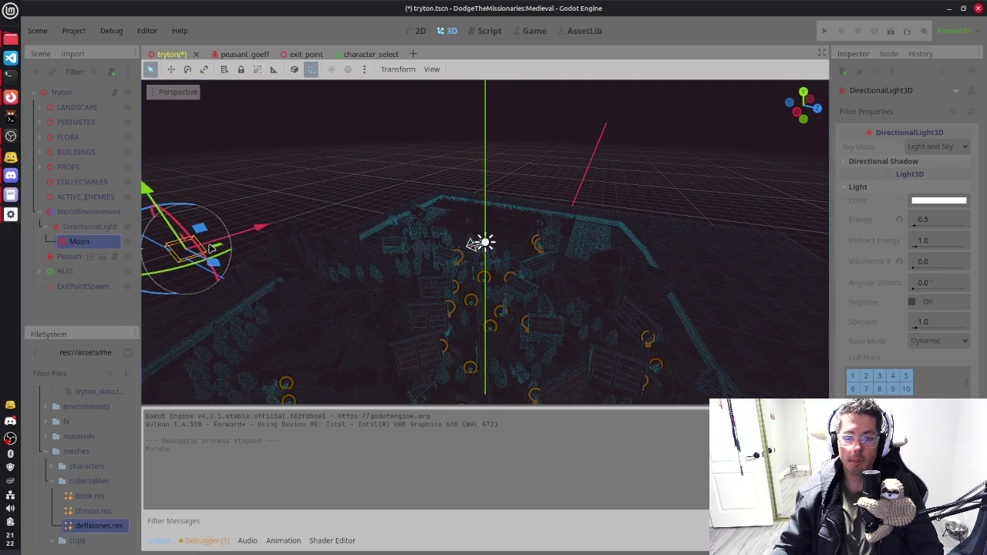
Step: Move the Moon about 3 m along Z and up its Y axis into the sky
{"action": "mouse_move", "coordinate": [202, 262]}
{"action": "left_mouse_down"}
{"action": "mouse_move", "coordinate": [470, 367]}
{"action": "mouse_move", "coordinate": [571, 393]}
{"action": "left_mouse_up"}
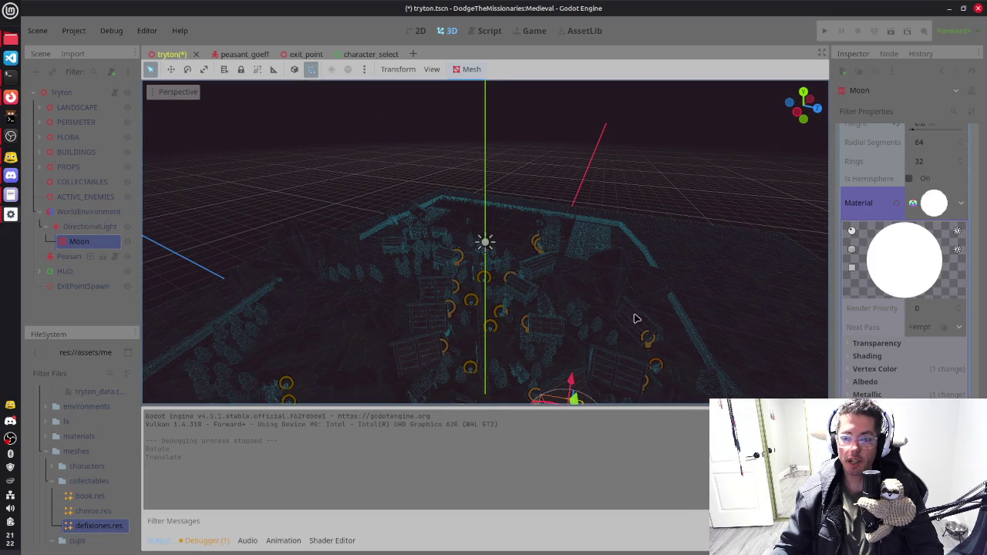
{"action": "scroll", "coordinate": [564, 388], "scroll_direction": "down", "scroll_amount": 2}
{"action": "mouse_move", "coordinate": [555, 355]}
{"action": "left_mouse_down"}
{"action": "mouse_move", "coordinate": [595, 99]}
{"action": "mouse_move", "coordinate": [659, 229]}
{"action": "mouse_move", "coordinate": [822, 225]}
{"action": "mouse_move", "coordinate": [674, 227]}
{"action": "mouse_move", "coordinate": [737, 202]}
{"action": "left_mouse_up"}
{"action": "scroll", "coordinate": [737, 203], "scroll_direction": "down", "scroll_amount": 3}
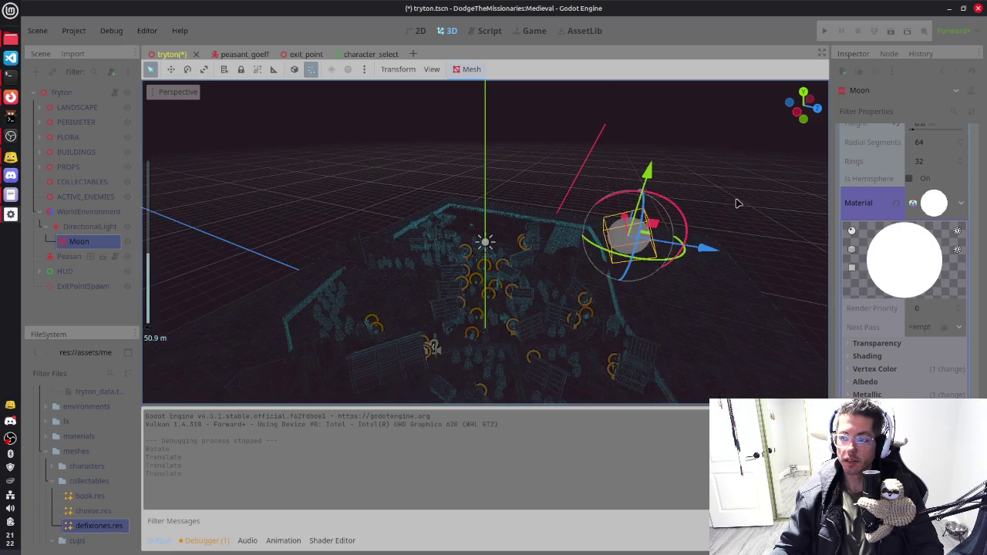
{"action": "mouse_move", "coordinate": [703, 245]}
{"action": "left_mouse_down"}
{"action": "mouse_move", "coordinate": [896, 255]}
{"action": "mouse_move", "coordinate": [717, 299]}
{"action": "mouse_move", "coordinate": [760, 288]}
{"action": "left_mouse_up"}
{"action": "scroll", "coordinate": [717, 298], "scroll_direction": "down", "scroll_amount": 3}
{"action": "left_click_drag", "start_coordinate": [532, 129], "coordinate": [532, 74]}
{"action": "mouse_move", "coordinate": [651, 236]}
{"action": "left_mouse_down"}
{"action": "mouse_move", "coordinate": [573, 257]}
{"action": "mouse_move", "coordinate": [462, 262]}
{"action": "left_mouse_up"}
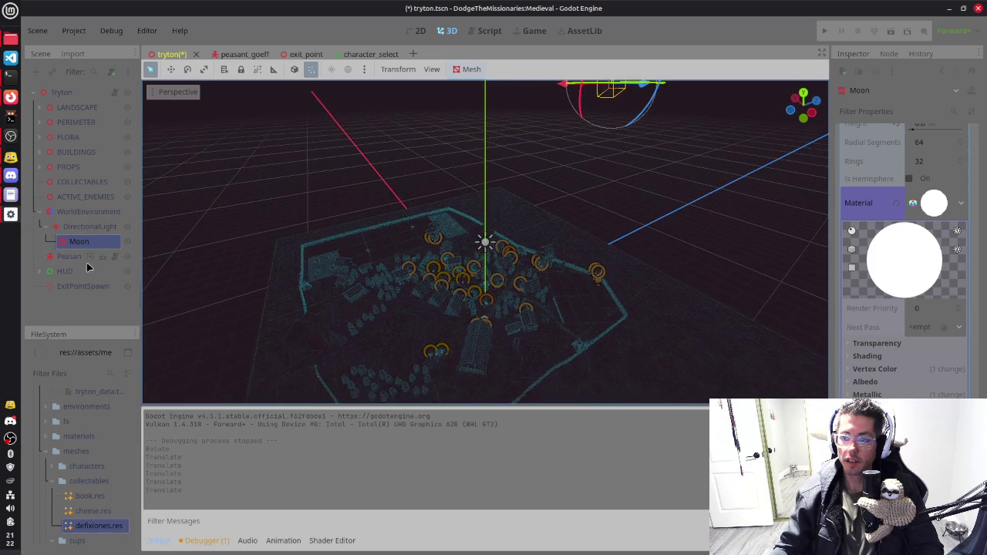
{"action": "left_click", "coordinate": [89, 226]}
{"action": "mouse_move", "coordinate": [578, 229]}
{"action": "left_mouse_down"}
{"action": "mouse_move", "coordinate": [542, 234]}
{"action": "mouse_move", "coordinate": [512, 185]}
{"action": "mouse_move", "coordinate": [619, 192]}
{"action": "mouse_move", "coordinate": [568, 205]}
{"action": "mouse_move", "coordinate": [578, 212]}
{"action": "mouse_move", "coordinate": [586, 208]}
{"action": "mouse_move", "coordinate": [368, 256]}
{"action": "left_mouse_up"}
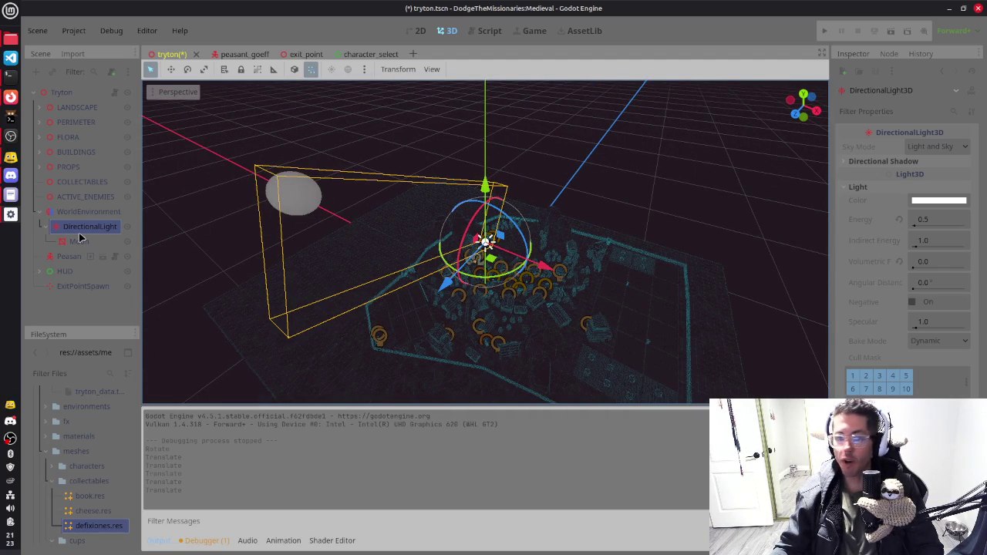
Step: Turn on volumetric fog in the WorldEnvironment
{"action": "left_click", "coordinate": [87, 212]}
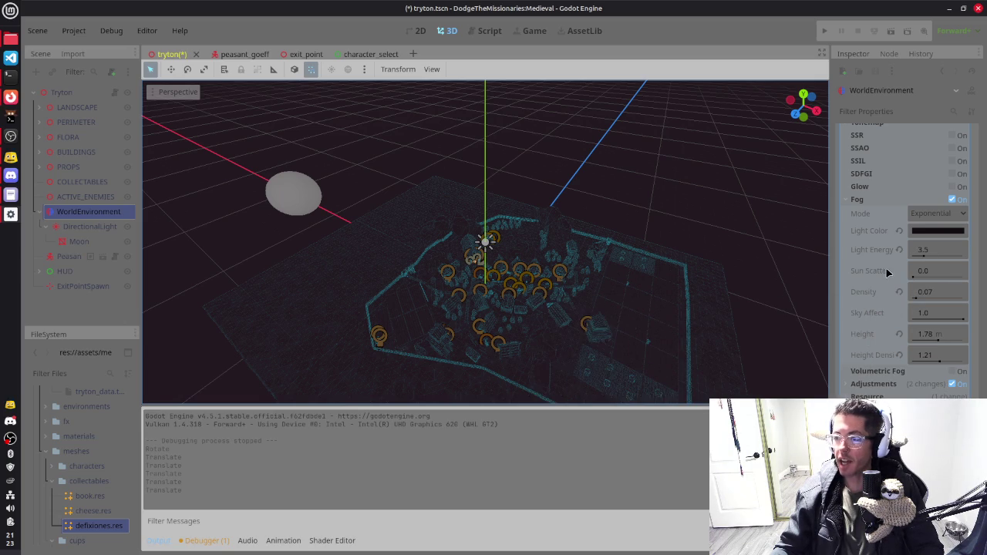
{"action": "mouse_move", "coordinate": [895, 260]}
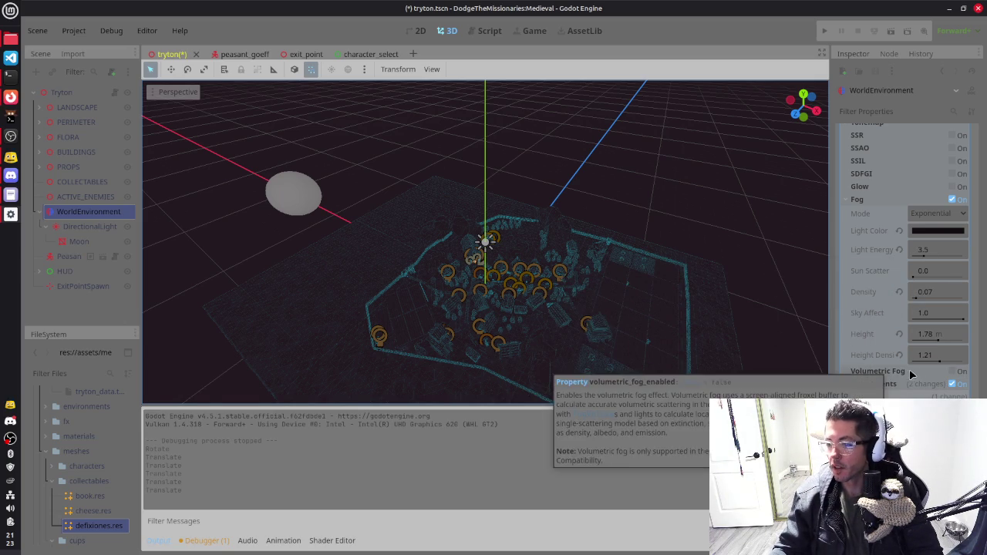
{"action": "left_click", "coordinate": [957, 373]}
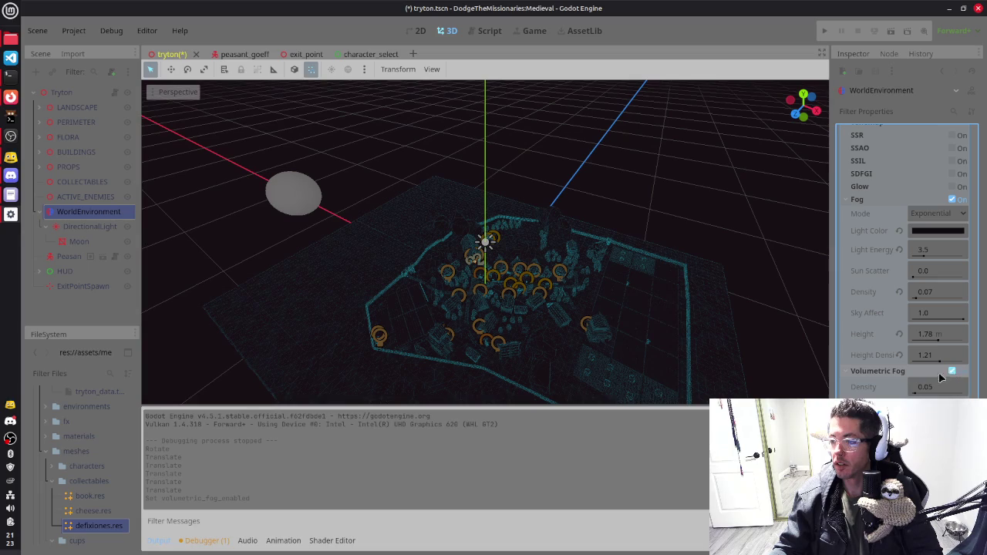
{"action": "scroll", "coordinate": [879, 378], "scroll_direction": "down", "scroll_amount": 2}
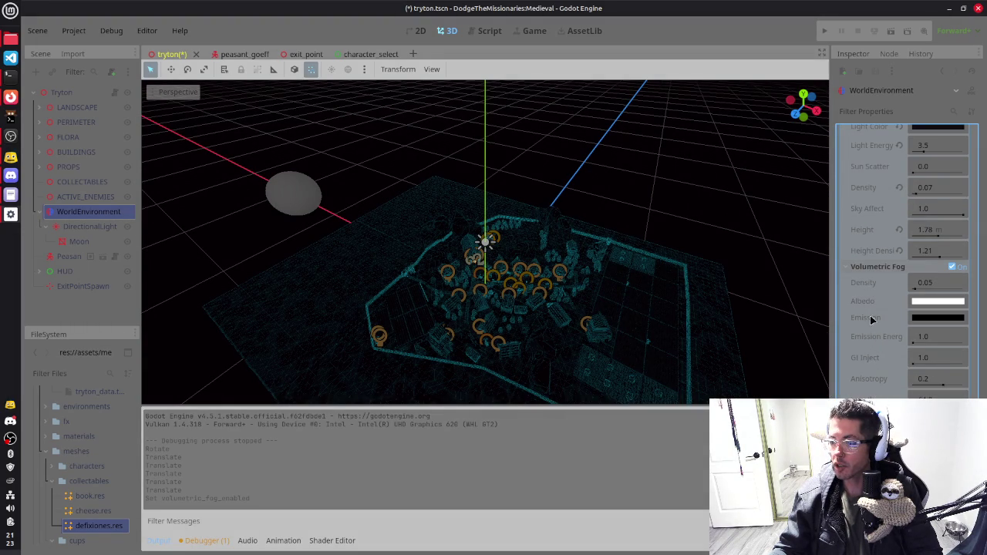
Step: Save and relaunch the scene with F6, then stop the play-test
{"action": "mouse_move", "coordinate": [810, 289]}
{"action": "left_mouse_down"}
{"action": "mouse_move", "coordinate": [753, 288]}
{"action": "mouse_move", "coordinate": [627, 242]}
{"action": "mouse_move", "coordinate": [630, 308]}
{"action": "left_mouse_up"}
{"action": "scroll", "coordinate": [627, 242], "scroll_direction": "up", "scroll_amount": 5}
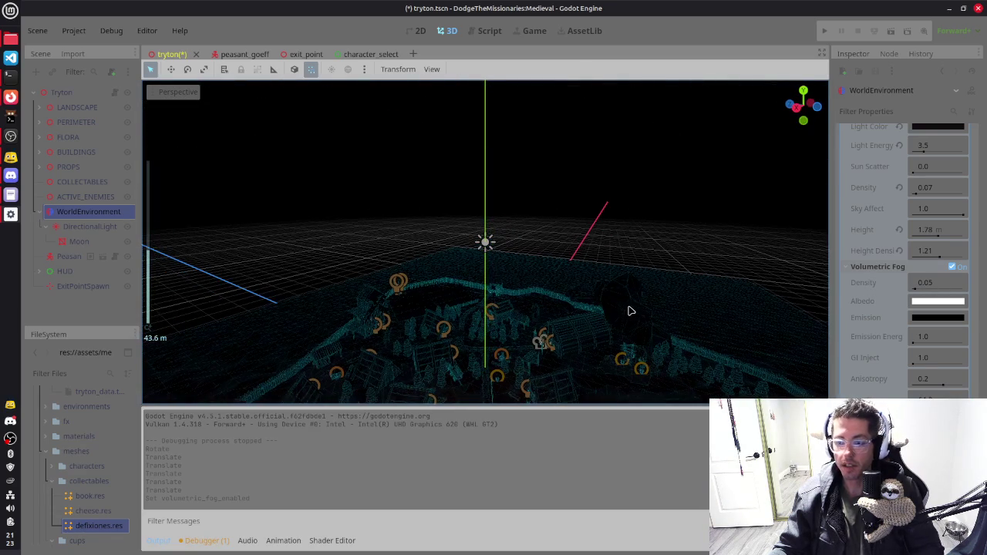
{"action": "key", "text": "F6"}
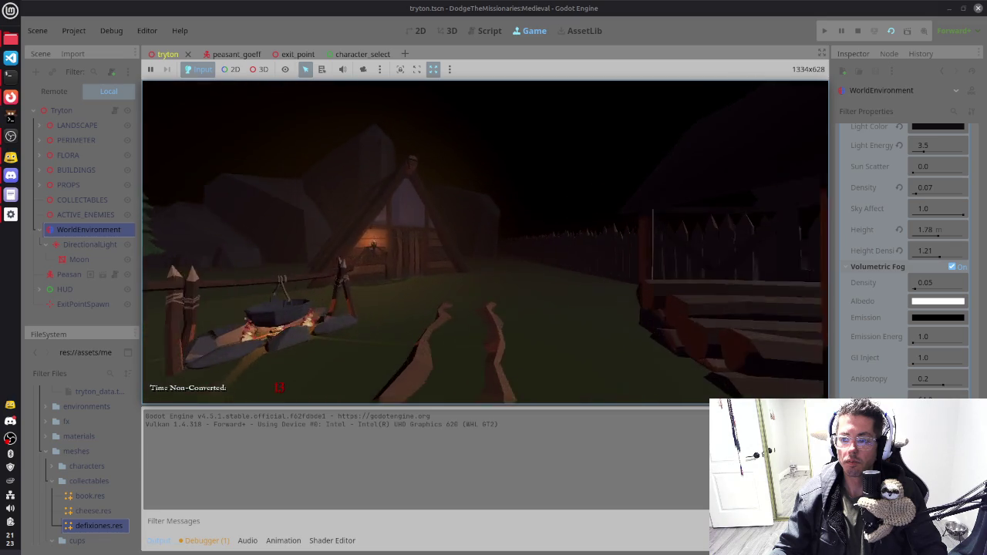
{"action": "key", "text": "F8"}
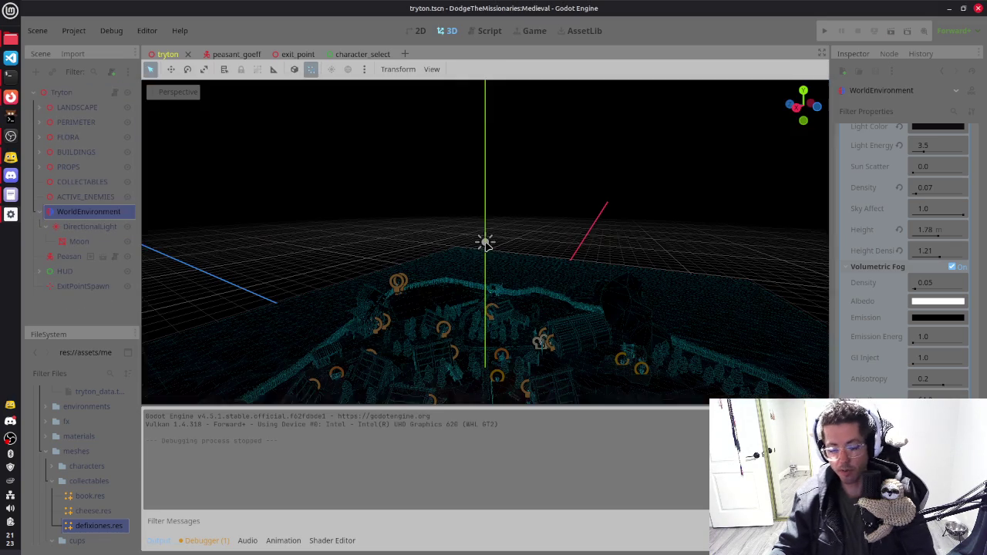
Step: Disable volumetric fog and set the regular fog's sun scatter to 2
{"action": "left_click", "coordinate": [953, 266]}
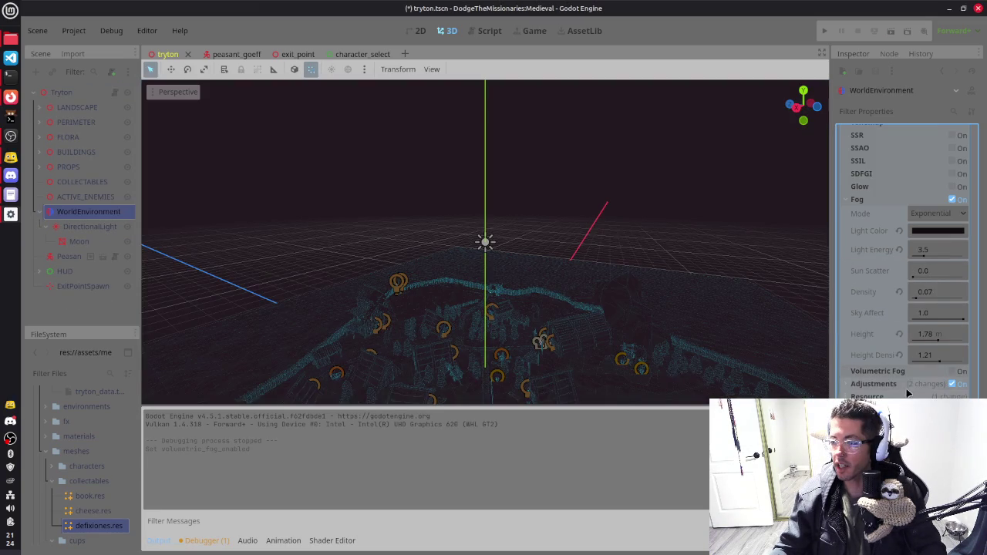
{"action": "scroll", "coordinate": [875, 289], "scroll_direction": "up", "scroll_amount": 3}
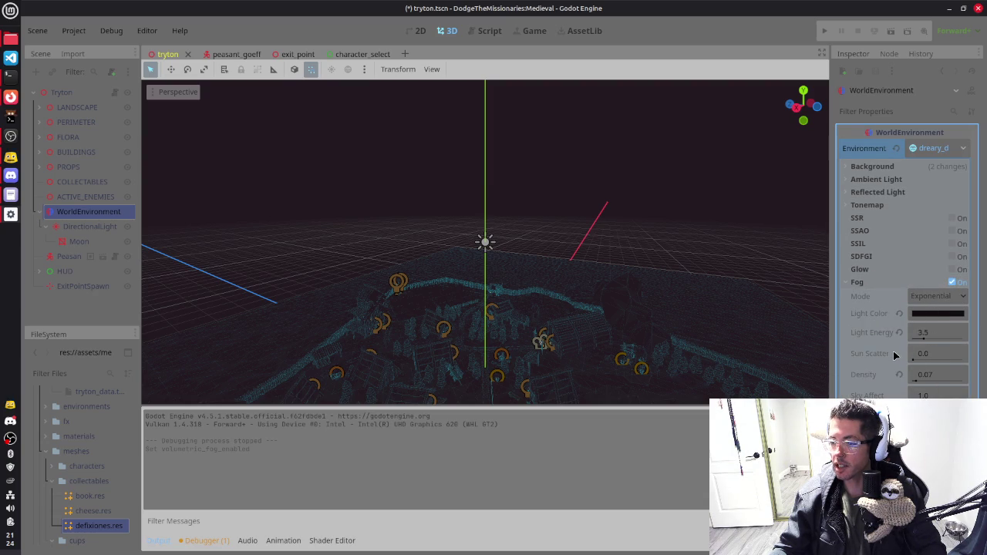
{"action": "mouse_move", "coordinate": [887, 355]}
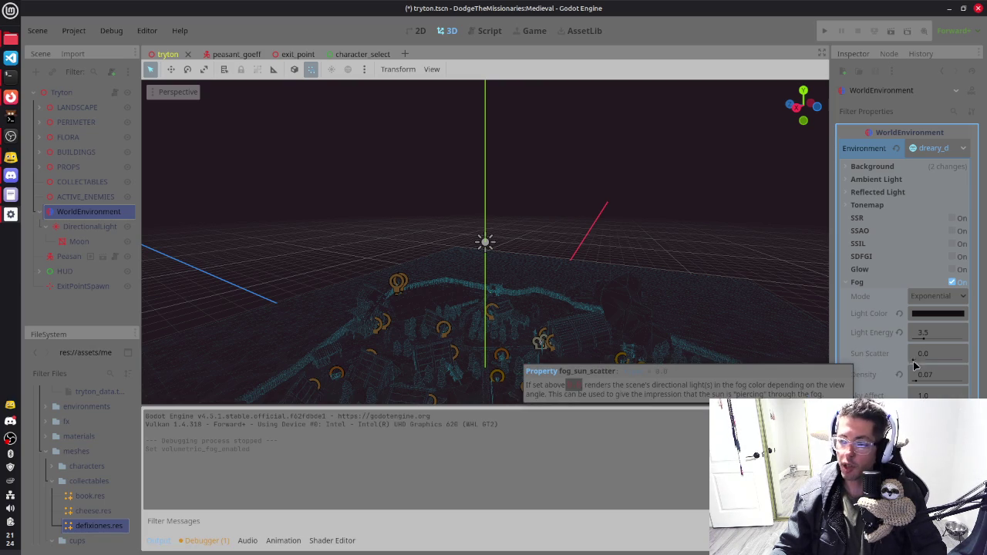
{"action": "type", "text": "2"}
{"action": "key", "text": "Return"}
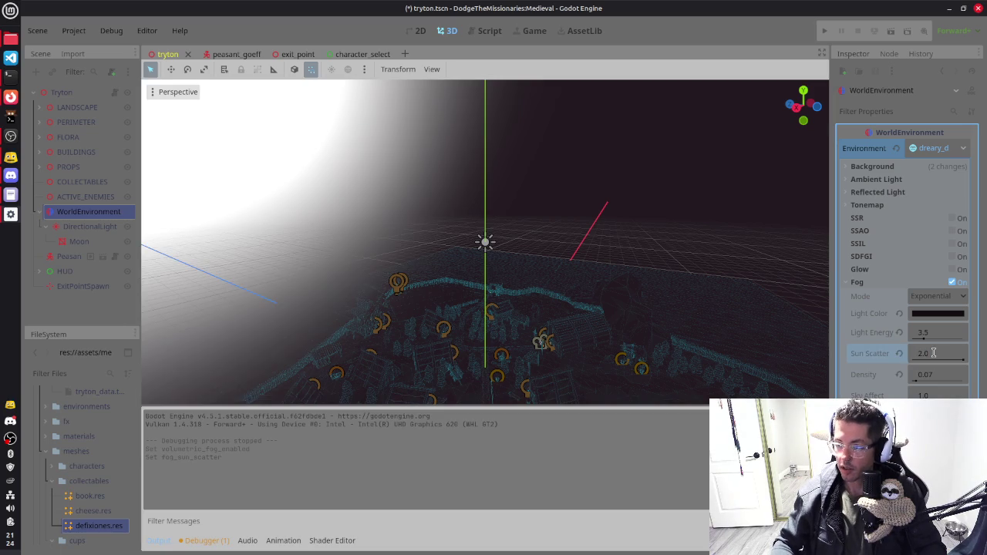
Step: Lower the fog's sun scatter from 2 to 1, then down to 0.25
{"action": "mouse_move", "coordinate": [755, 249]}
{"action": "left_mouse_down"}
{"action": "mouse_move", "coordinate": [671, 242]}
{"action": "mouse_move", "coordinate": [625, 189]}
{"action": "left_mouse_up"}
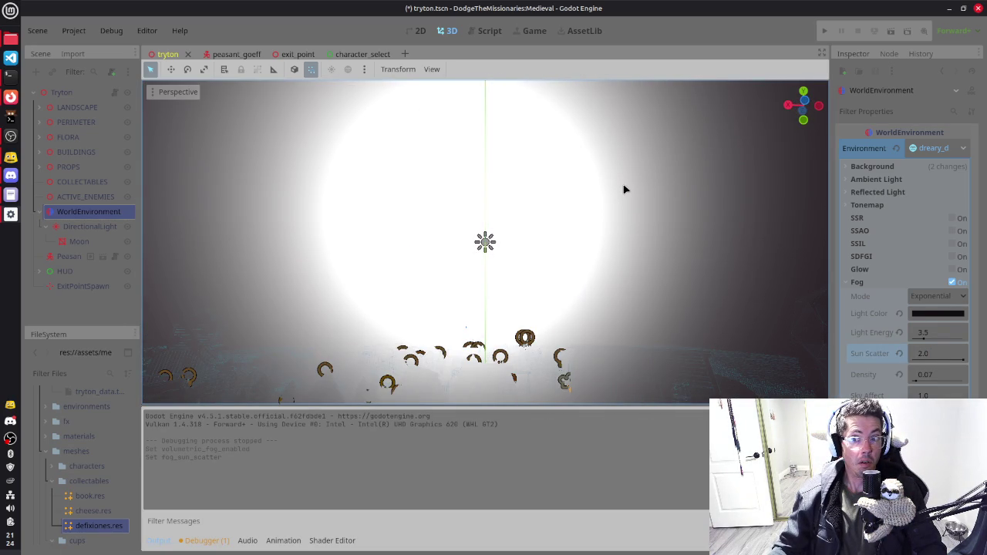
{"action": "left_click_drag", "start_coordinate": [625, 188], "coordinate": [595, 220]}
{"action": "scroll", "coordinate": [595, 221], "scroll_direction": "down", "scroll_amount": 3}
{"action": "left_click_drag", "start_coordinate": [660, 225], "coordinate": [668, 266]}
{"action": "left_click", "coordinate": [935, 360]}
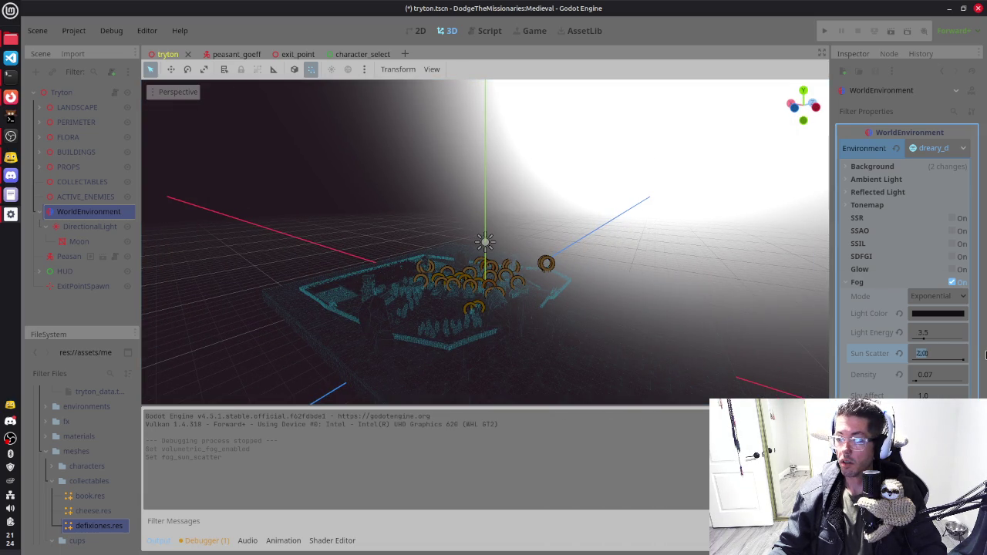
{"action": "type", "text": "1"}
{"action": "key", "text": "Return"}
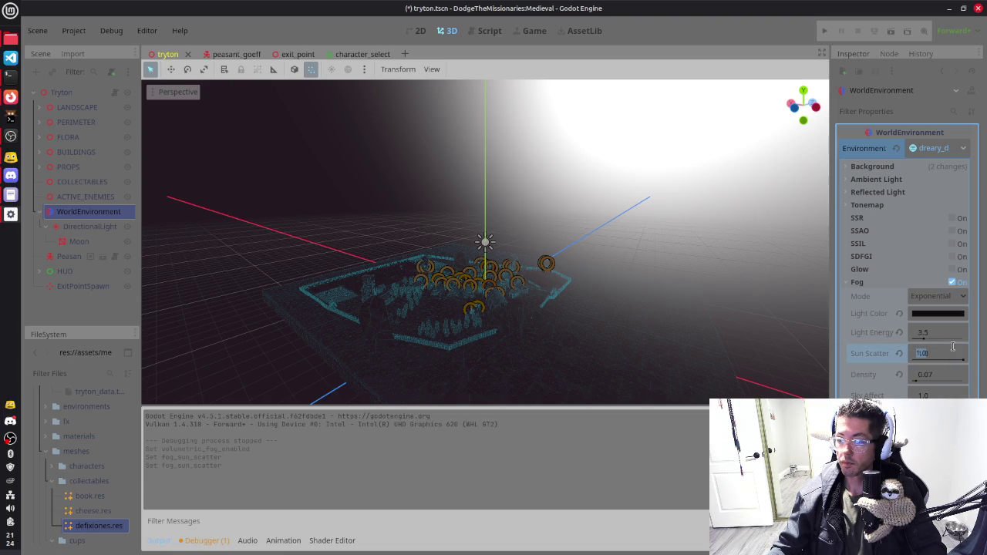
{"action": "type", "text": "0.25"}
{"action": "key", "text": "Return"}
Step: Orbit the viewport to check the softer fog, then select the Moon object
{"action": "left_click_drag", "start_coordinate": [771, 232], "coordinate": [745, 239]}
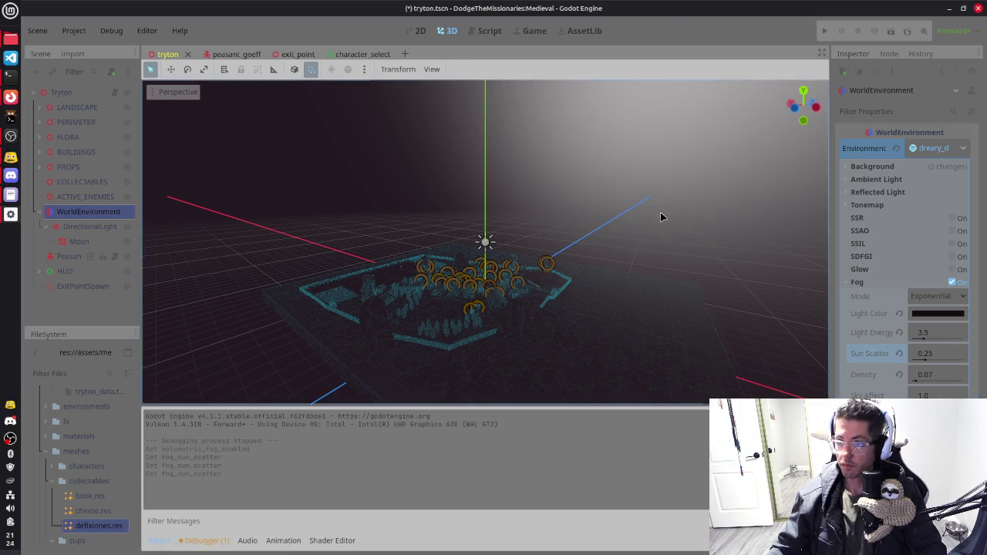
{"action": "mouse_move", "coordinate": [654, 169]}
{"action": "left_mouse_down"}
{"action": "mouse_move", "coordinate": [630, 159]}
{"action": "mouse_move", "coordinate": [591, 185]}
{"action": "mouse_move", "coordinate": [411, 241]}
{"action": "mouse_move", "coordinate": [482, 236]}
{"action": "mouse_move", "coordinate": [452, 230]}
{"action": "mouse_move", "coordinate": [618, 144]}
{"action": "left_mouse_up"}
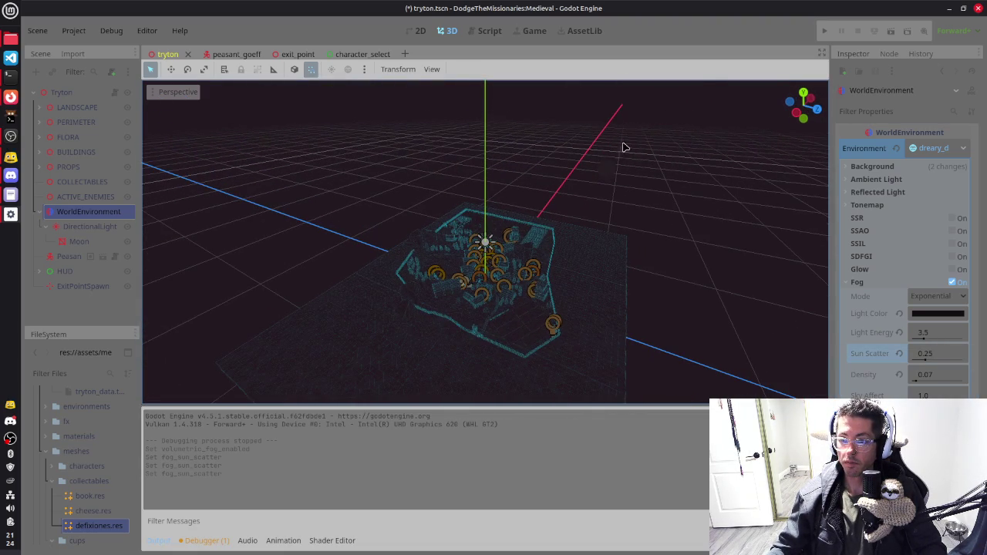
{"action": "left_click", "coordinate": [635, 204]}
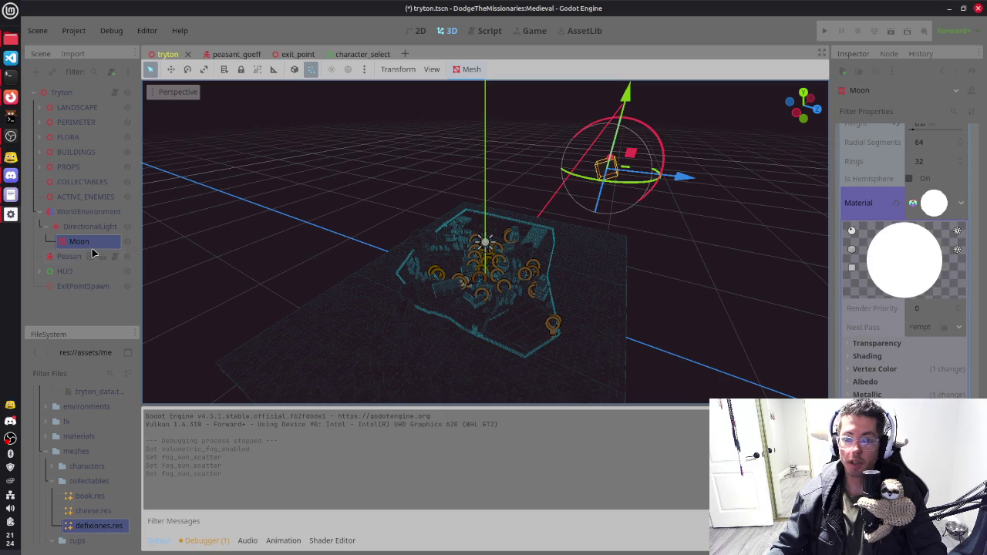
Step: Delete the Moon node, save the scene, and run the game with F5
{"action": "key", "text": "Delete"}
{"action": "key", "text": "Return"}
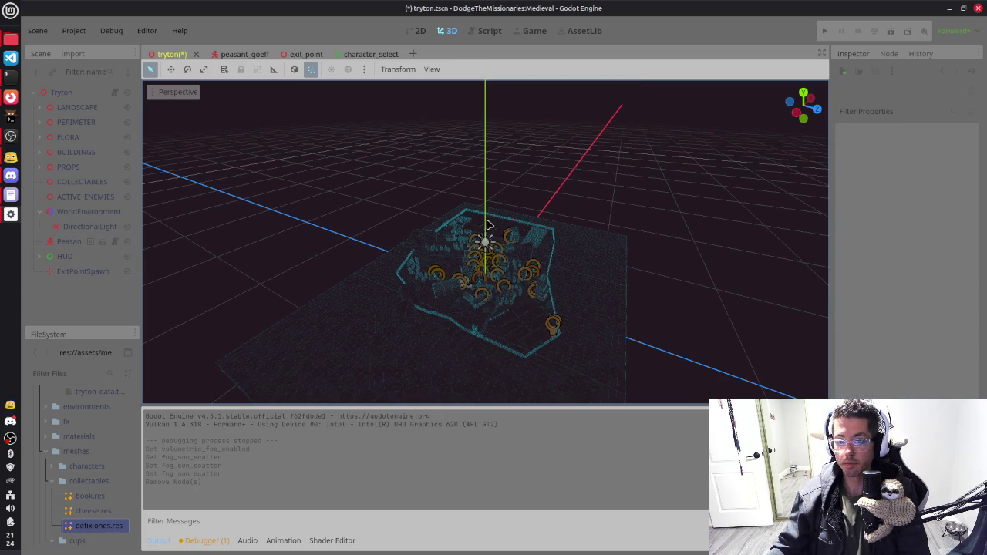
{"action": "left_click_drag", "start_coordinate": [399, 236], "coordinate": [668, 178]}
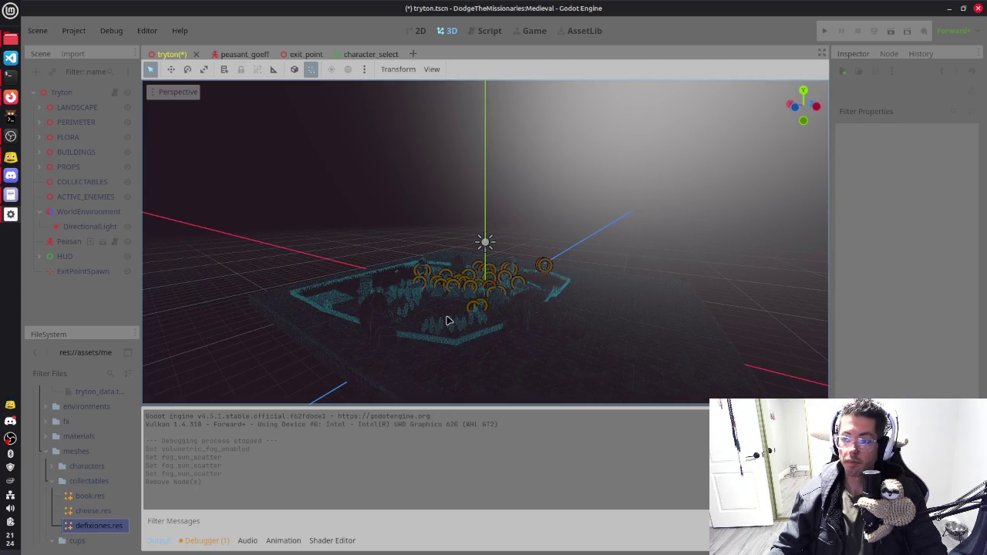
{"action": "key", "text": "ctrl+s"}
{"action": "key", "text": "F5"}
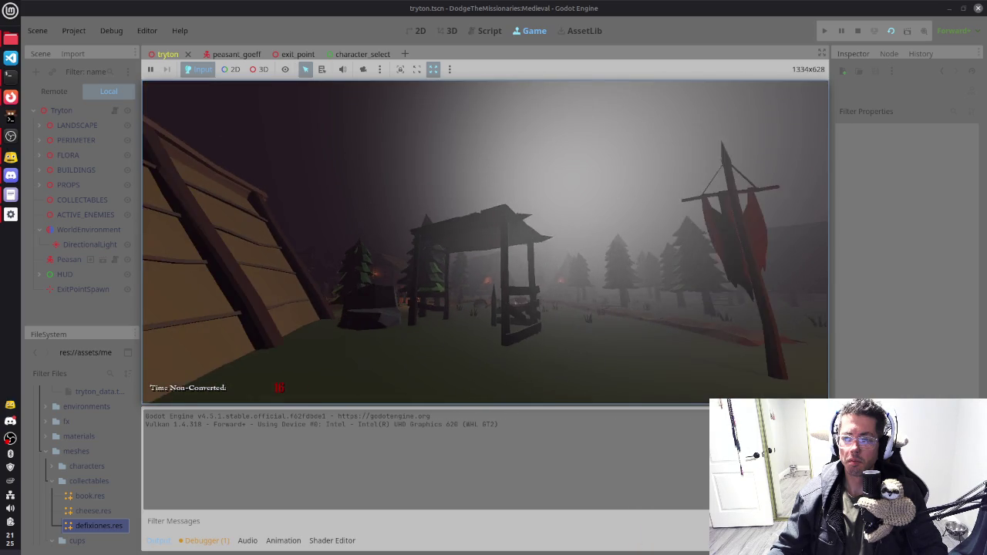
{"action": "key", "text": "F8"}
{"action": "left_click", "coordinate": [90, 226]}
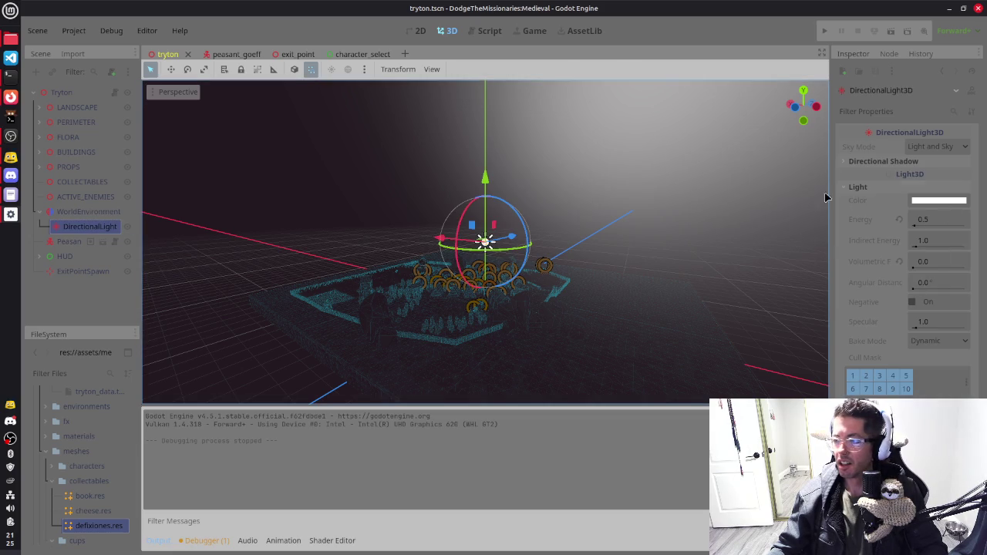
{"action": "left_click", "coordinate": [86, 212]}
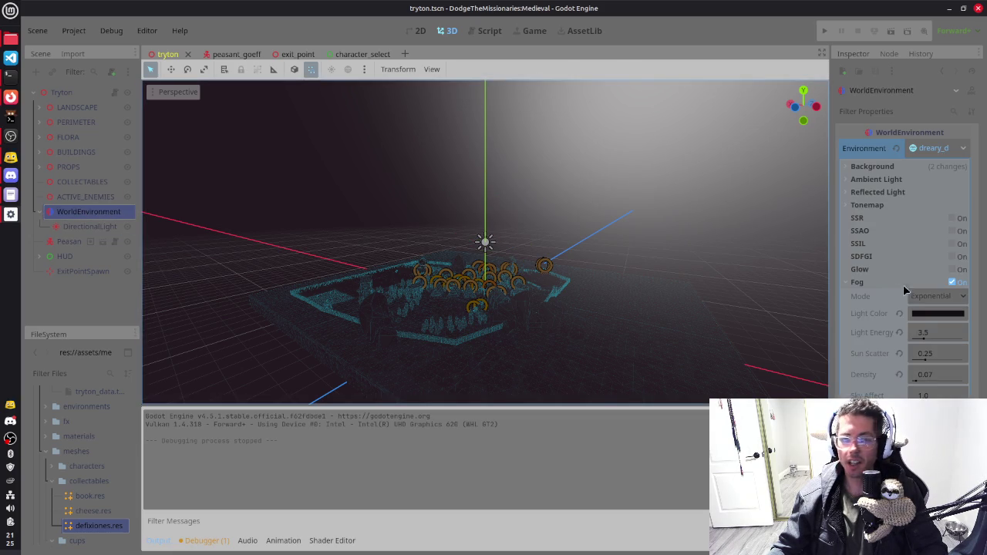
{"action": "left_click", "coordinate": [933, 353]}
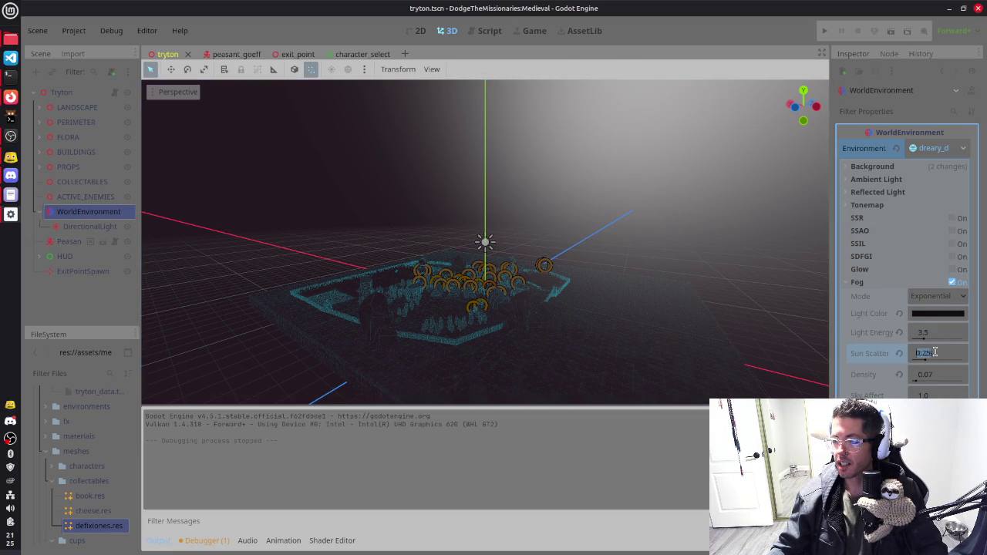
{"action": "left_click", "coordinate": [935, 352]}
{"action": "type", "text": "0.02"}
{"action": "key", "text": "Return"}
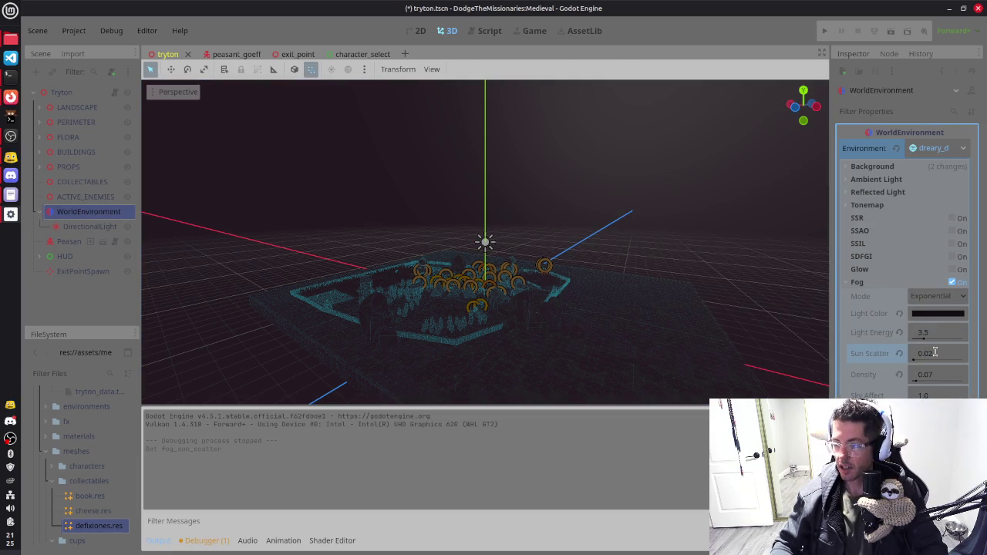
{"action": "mouse_move", "coordinate": [538, 214]}
{"action": "left_mouse_down"}
{"action": "mouse_move", "coordinate": [544, 229]}
{"action": "mouse_move", "coordinate": [594, 196]}
{"action": "mouse_move", "coordinate": [533, 234]}
{"action": "mouse_move", "coordinate": [524, 255]}
{"action": "left_mouse_up"}
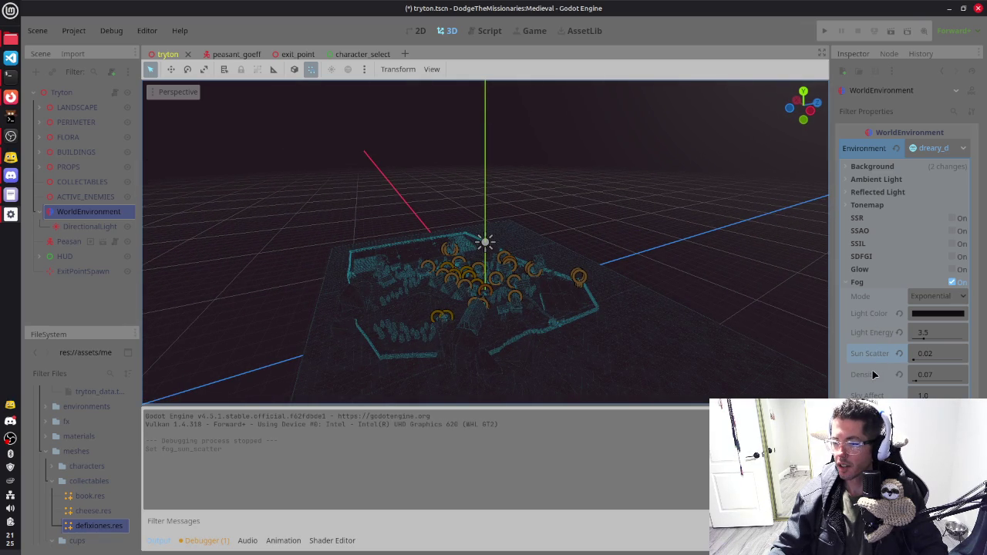
{"action": "mouse_move", "coordinate": [873, 374]}
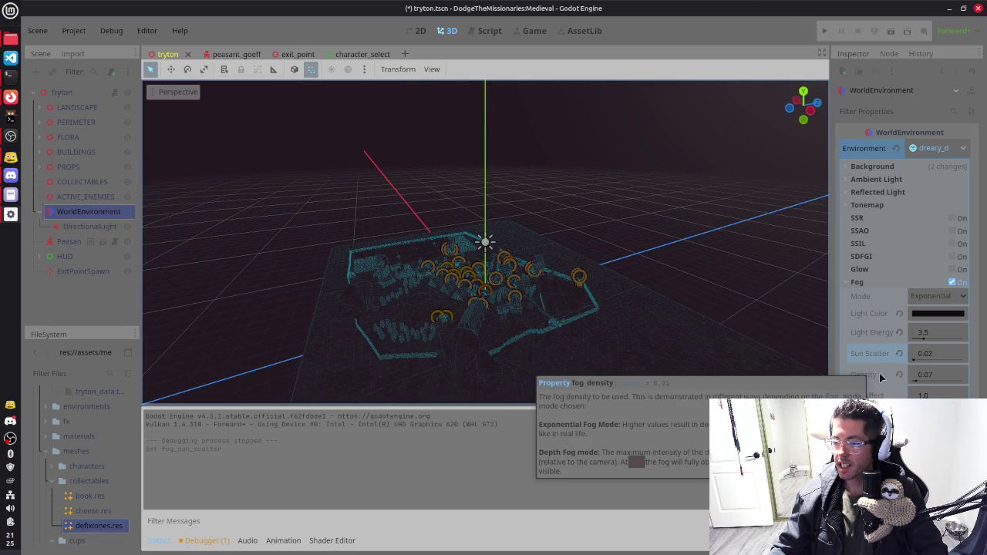
{"action": "left_click", "coordinate": [945, 374]}
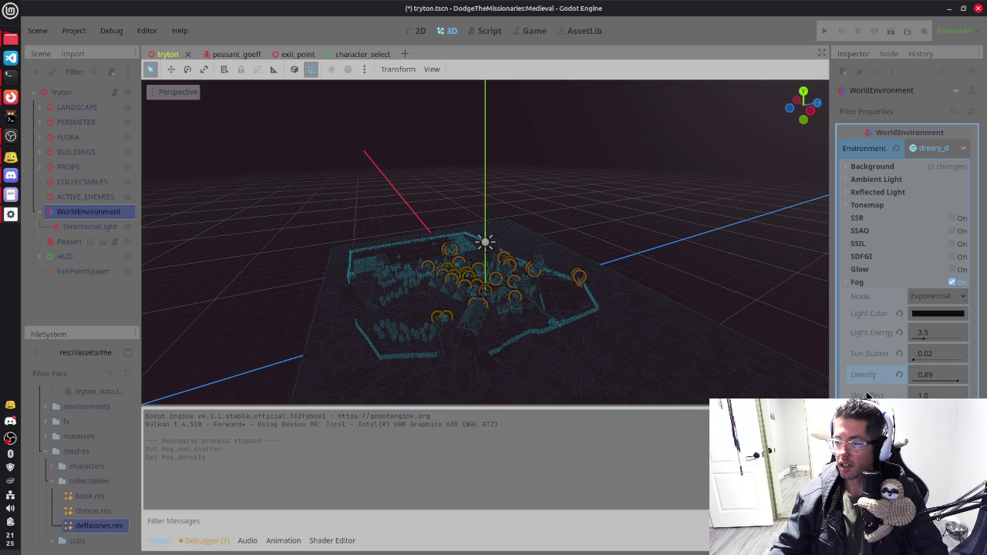
{"action": "left_click", "coordinate": [868, 282]}
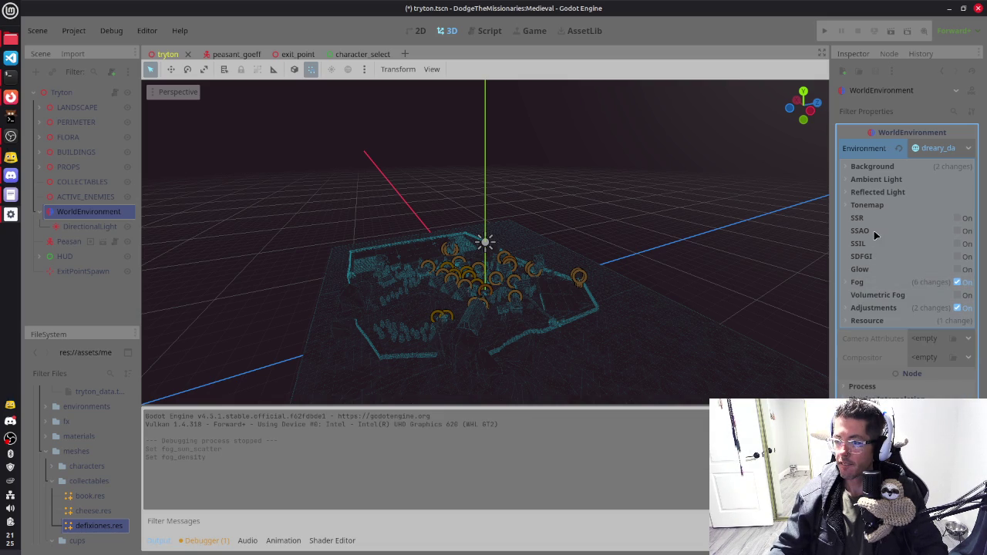
{"action": "left_click", "coordinate": [876, 179]}
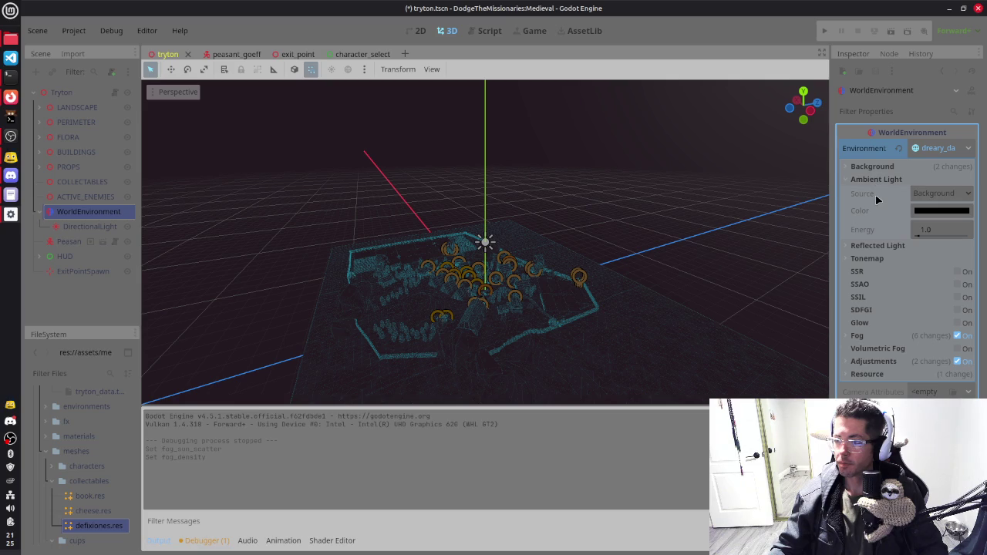
{"action": "left_click", "coordinate": [940, 197]}
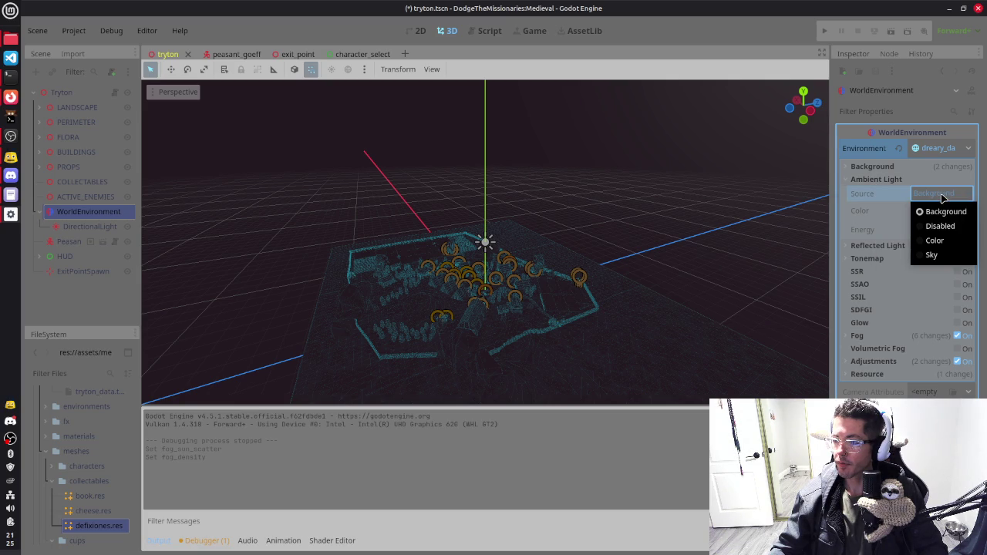
{"action": "left_click", "coordinate": [942, 198]}
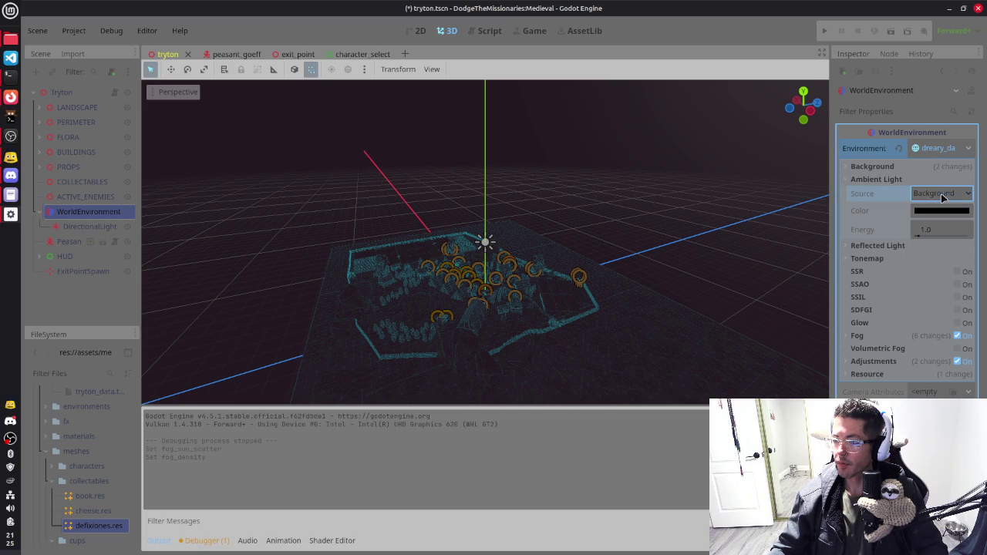
{"action": "left_click", "coordinate": [884, 179]}
{"action": "left_click", "coordinate": [884, 170]}
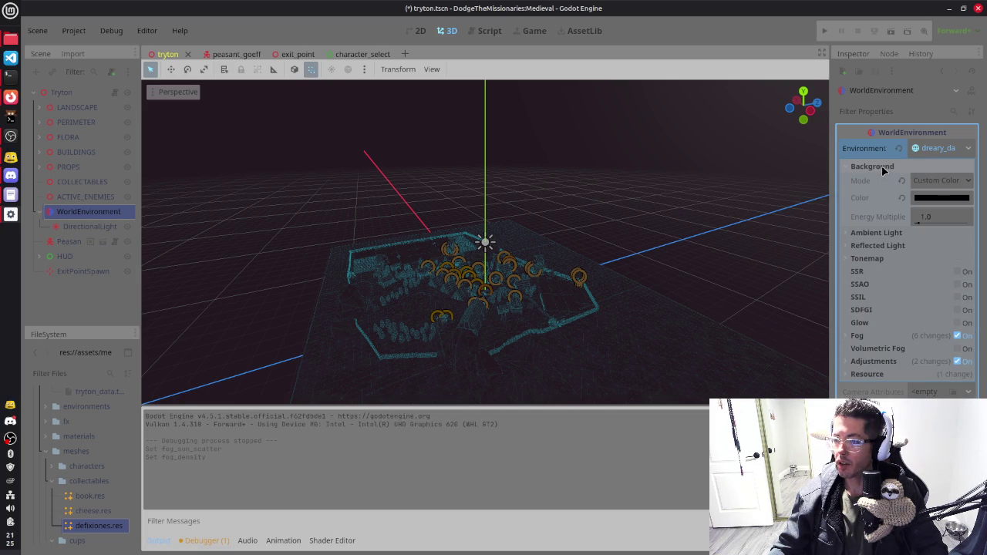
{"action": "left_click", "coordinate": [884, 166]}
{"action": "left_click", "coordinate": [880, 193]}
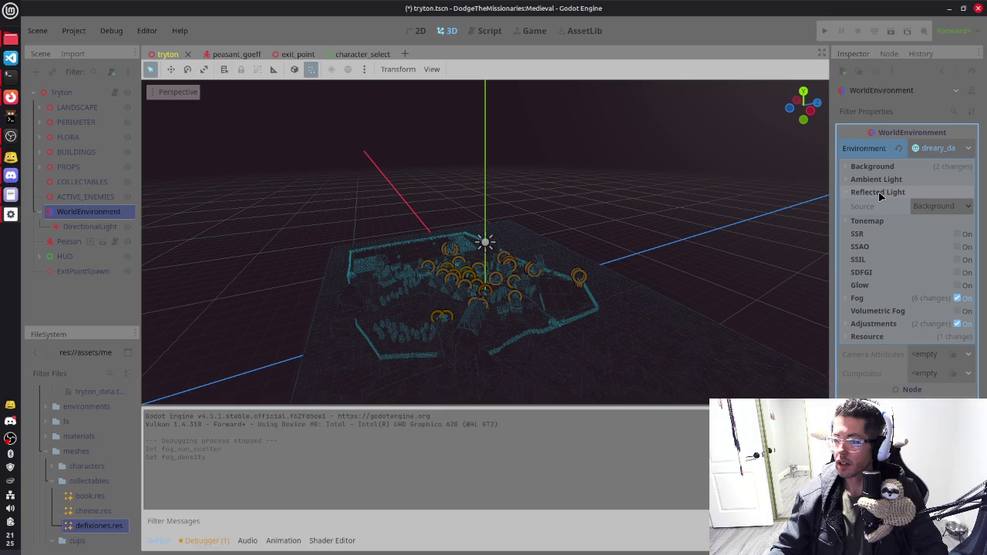
{"action": "left_click", "coordinate": [880, 193]}
{"action": "left_click", "coordinate": [877, 206]}
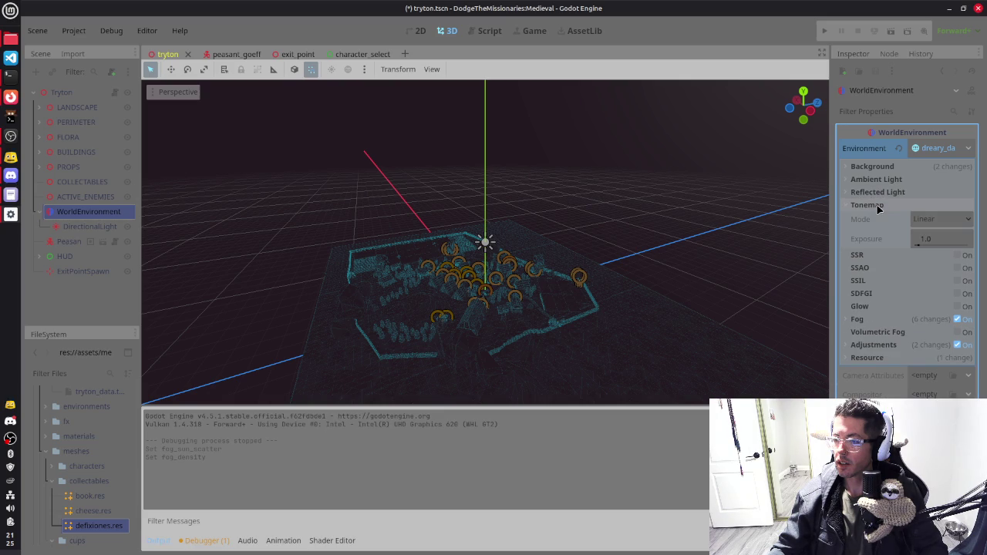
{"action": "left_click", "coordinate": [877, 207]}
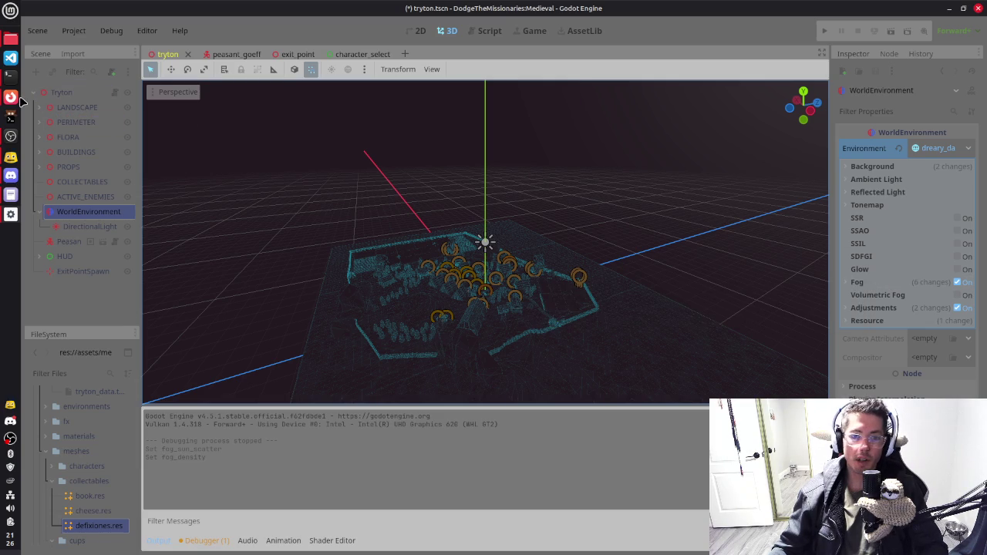
{"action": "left_click", "coordinate": [11, 175]}
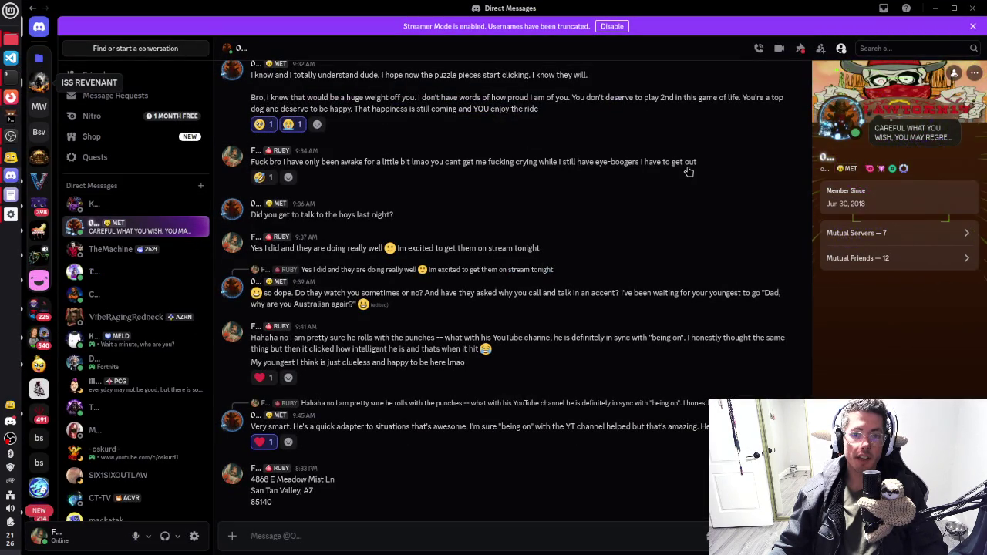
{"action": "key", "text": "alt+Left"}
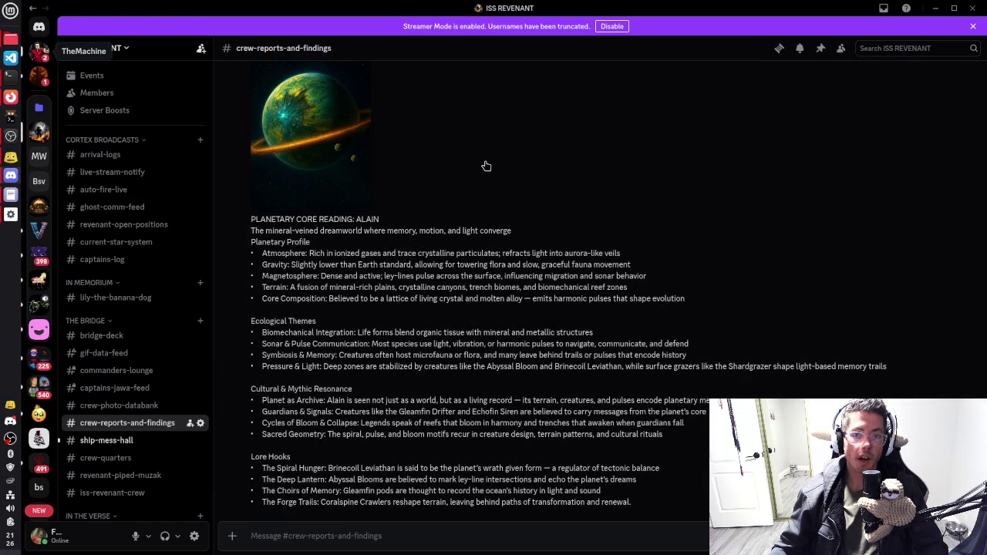
{"action": "left_click", "coordinate": [38, 52]}
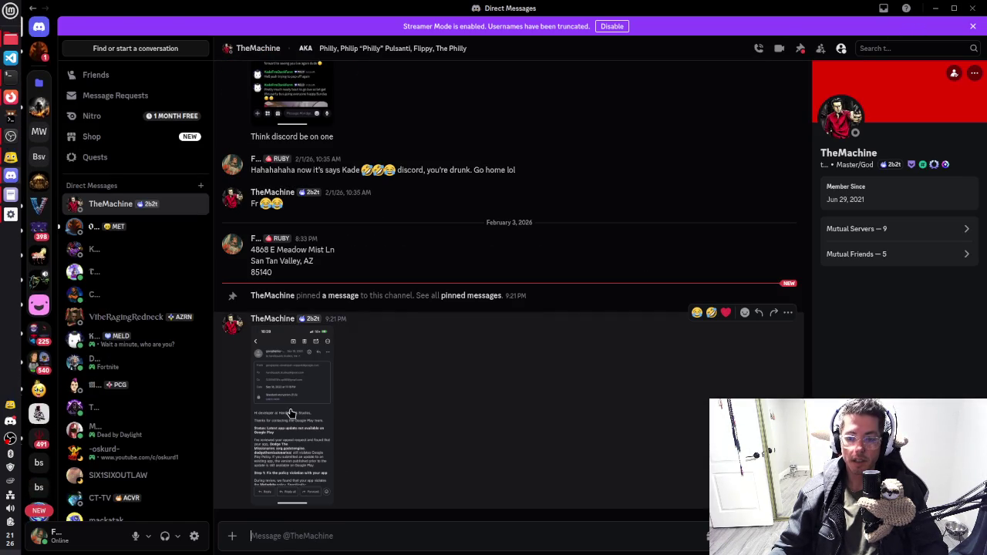
{"action": "left_click", "coordinate": [324, 409]}
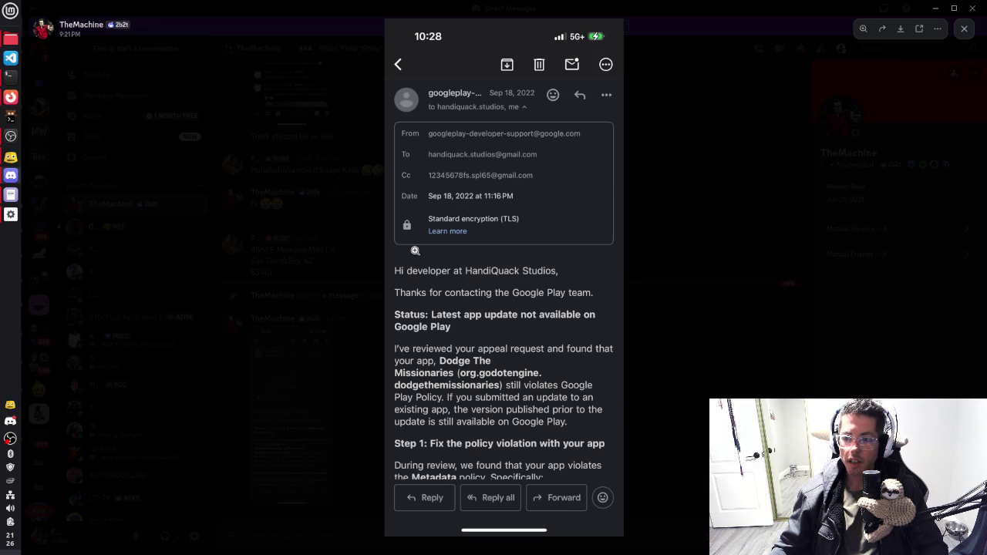
{"action": "left_click", "coordinate": [936, 9]}
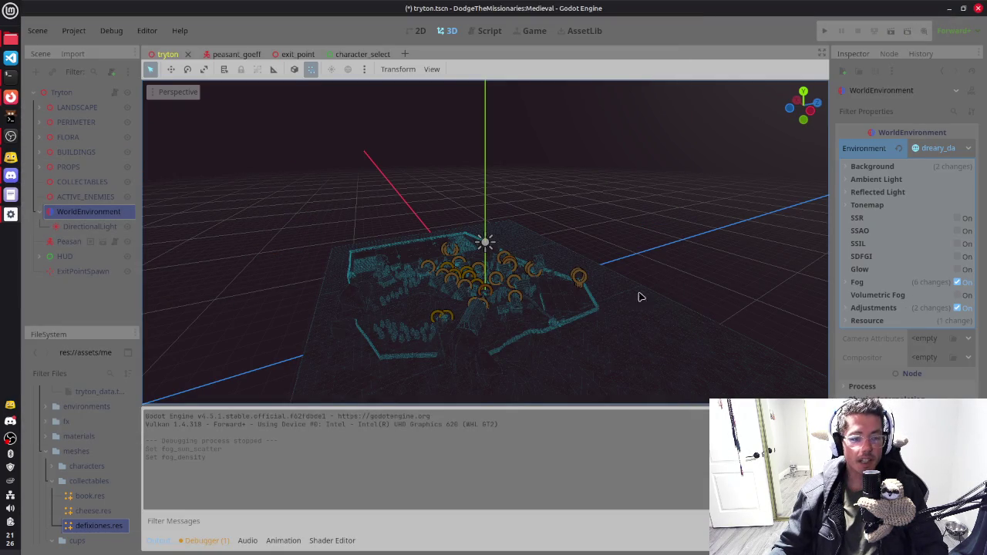
Step: Set the DirectionalLight's energy to 3.0
{"action": "mouse_move", "coordinate": [615, 305]}
{"action": "left_mouse_down"}
{"action": "mouse_move", "coordinate": [485, 309]}
{"action": "mouse_move", "coordinate": [532, 303]}
{"action": "mouse_move", "coordinate": [129, 229]}
{"action": "left_mouse_up"}
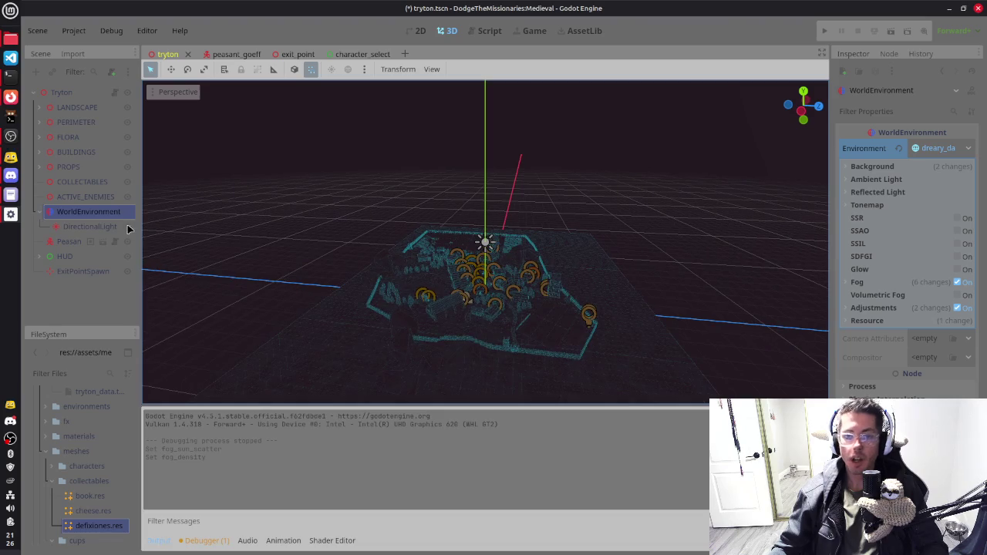
{"action": "left_click", "coordinate": [71, 225]}
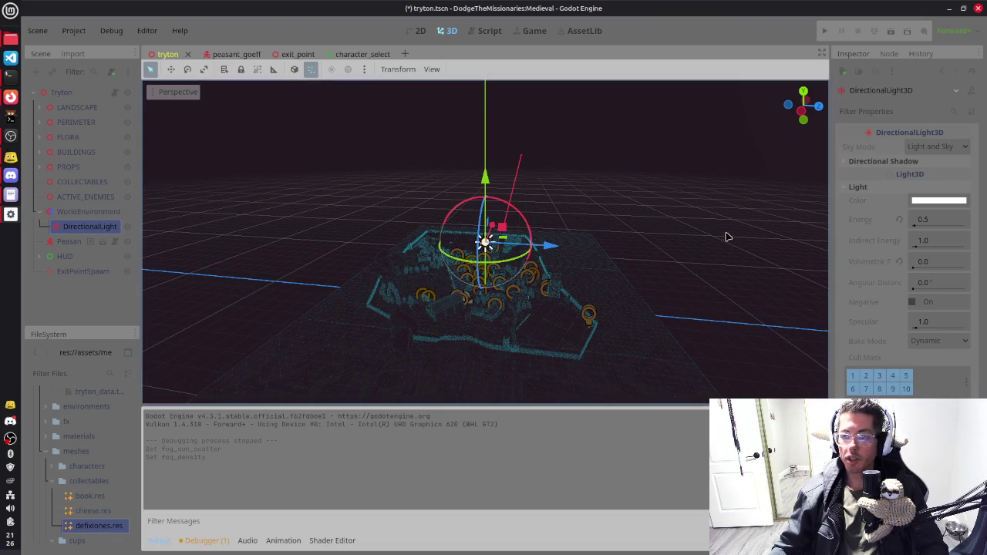
{"action": "left_click", "coordinate": [953, 221]}
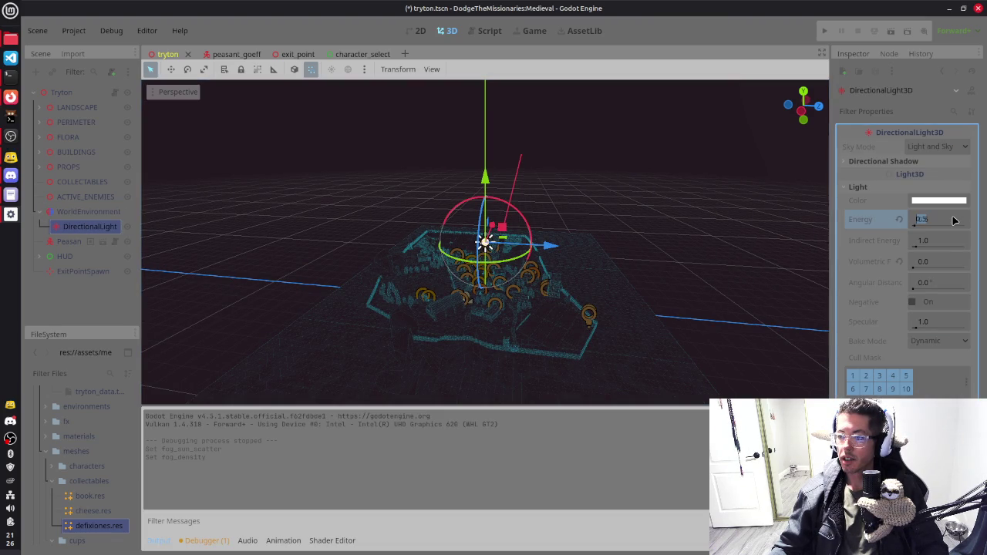
{"action": "type", "text": "3"}
{"action": "key", "text": "Return"}
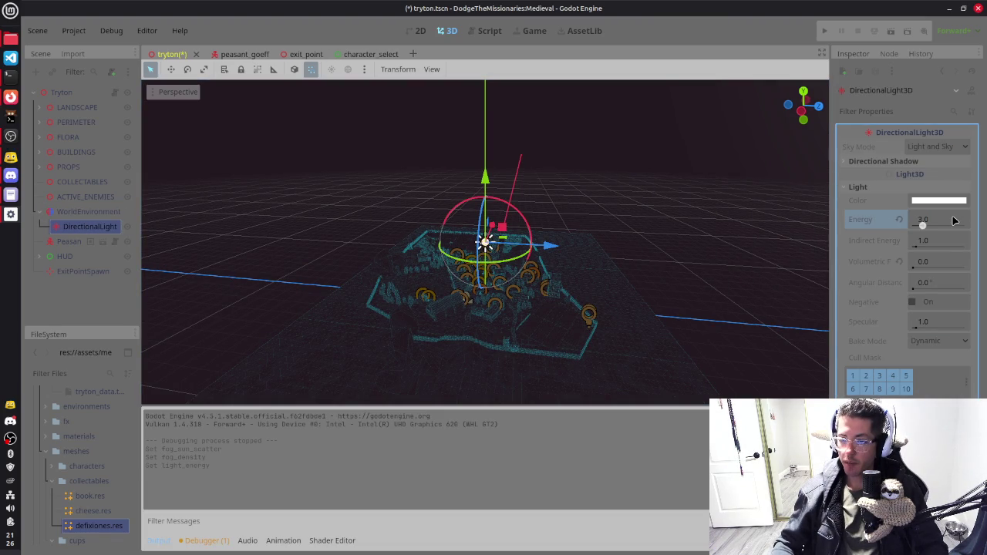
Step: Tilt the DirectionalLight about 15 degrees on its X axis
{"action": "scroll", "coordinate": [661, 232], "scroll_direction": "up", "scroll_amount": 5}
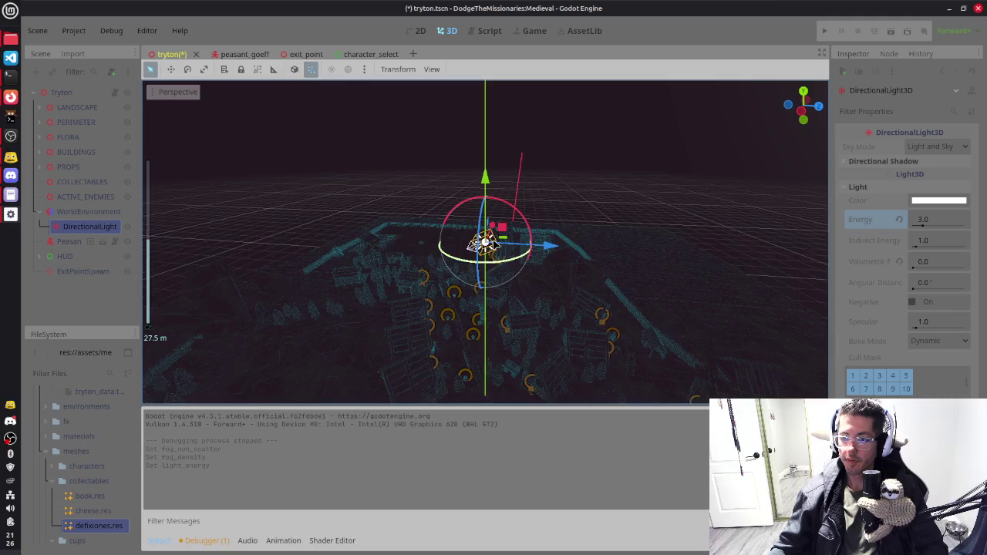
{"action": "left_click_drag", "start_coordinate": [661, 232], "coordinate": [625, 226]}
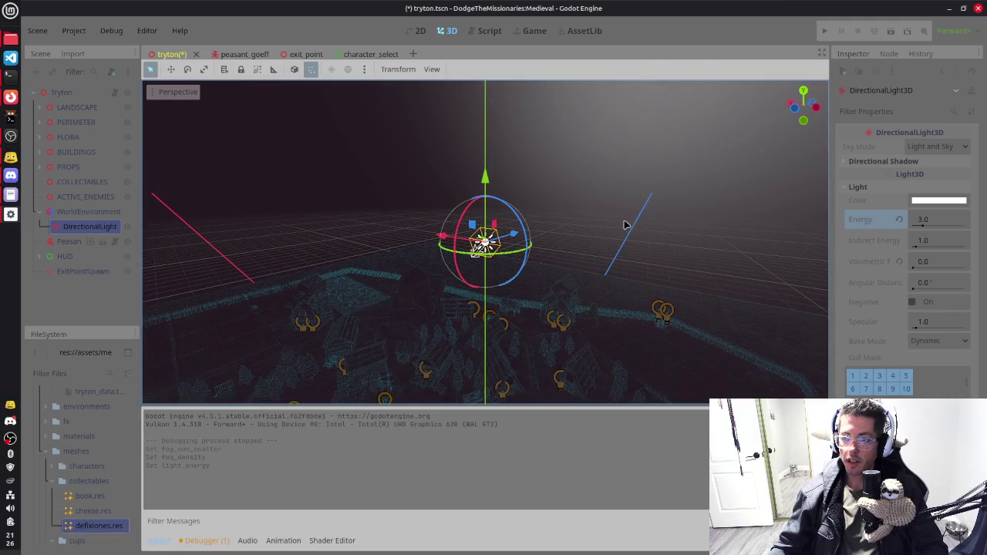
{"action": "left_click_drag", "start_coordinate": [465, 216], "coordinate": [466, 229]}
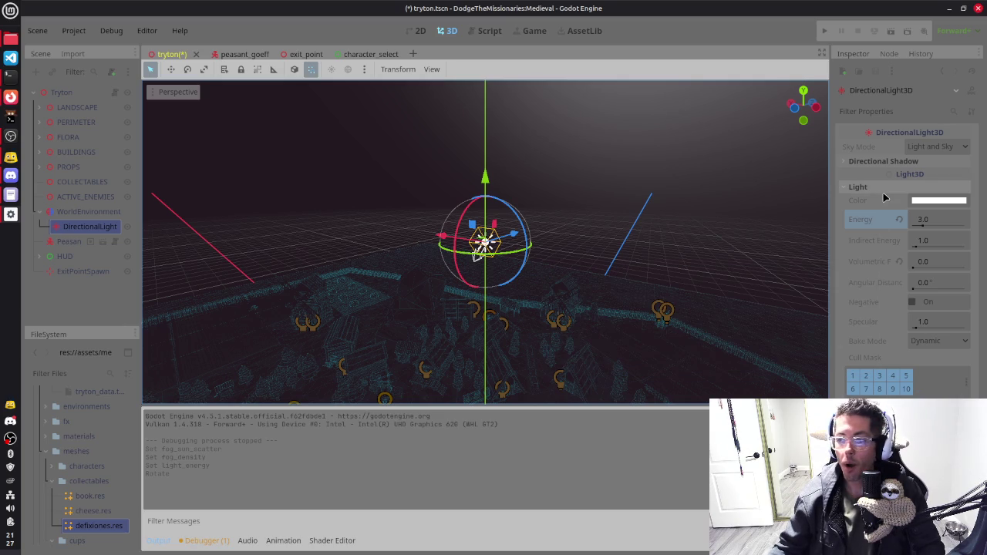
{"action": "left_click", "coordinate": [102, 212]}
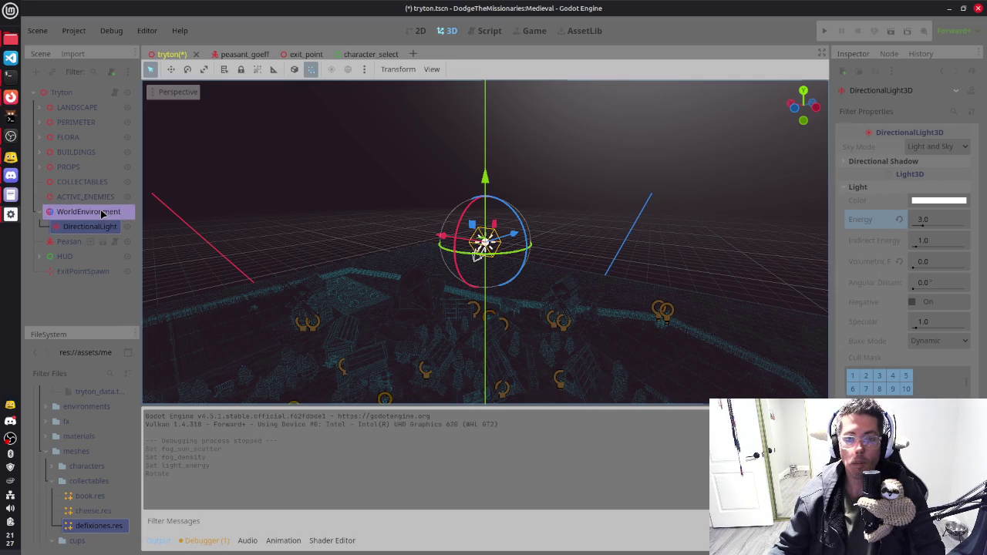
{"action": "left_click", "coordinate": [887, 281]}
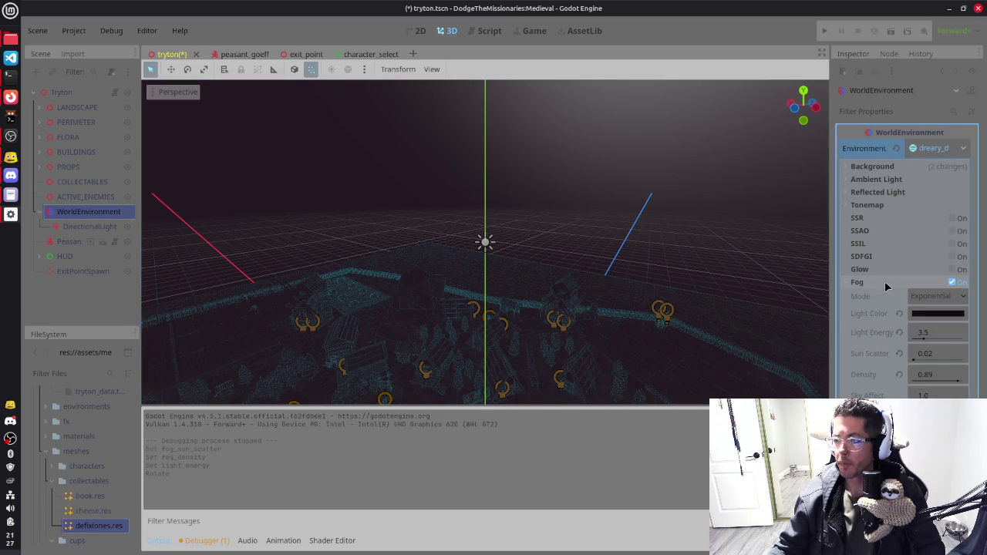
{"action": "mouse_move", "coordinate": [875, 378]}
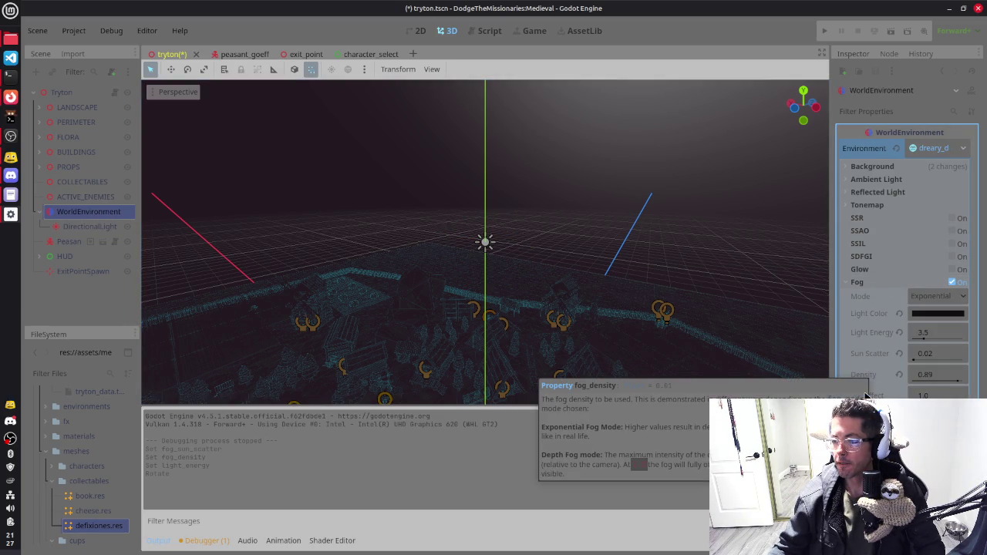
{"action": "mouse_move", "coordinate": [869, 360]}
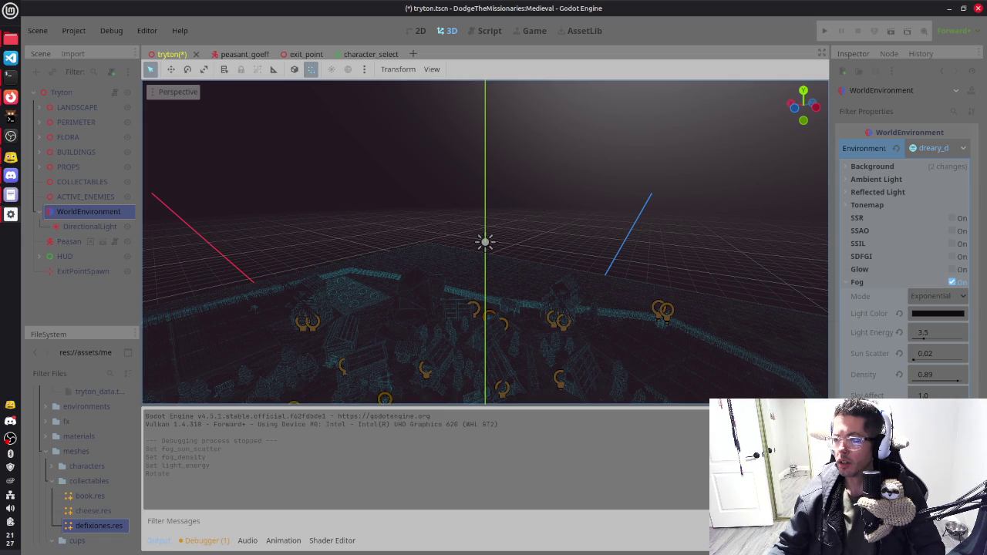
{"action": "left_click", "coordinate": [68, 226]}
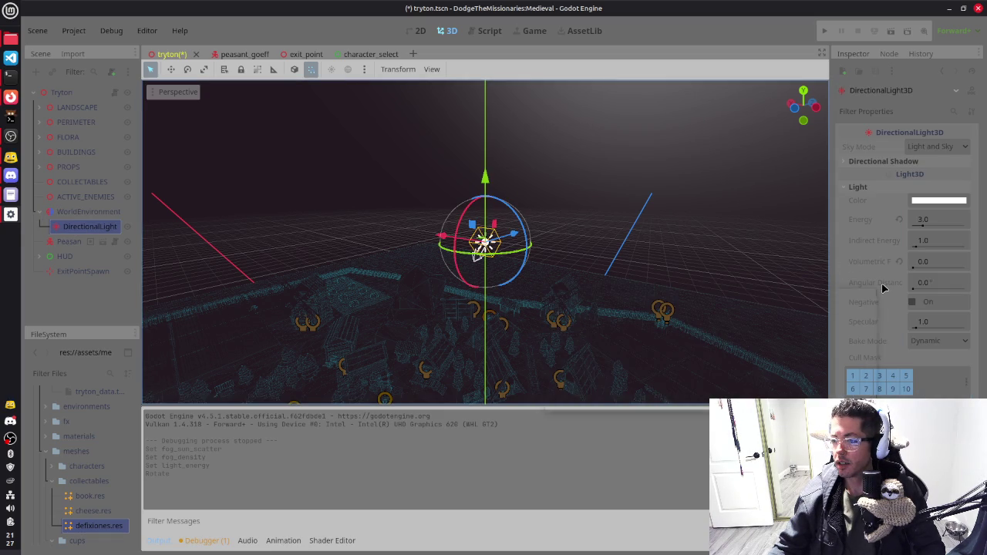
{"action": "mouse_move", "coordinate": [884, 288]}
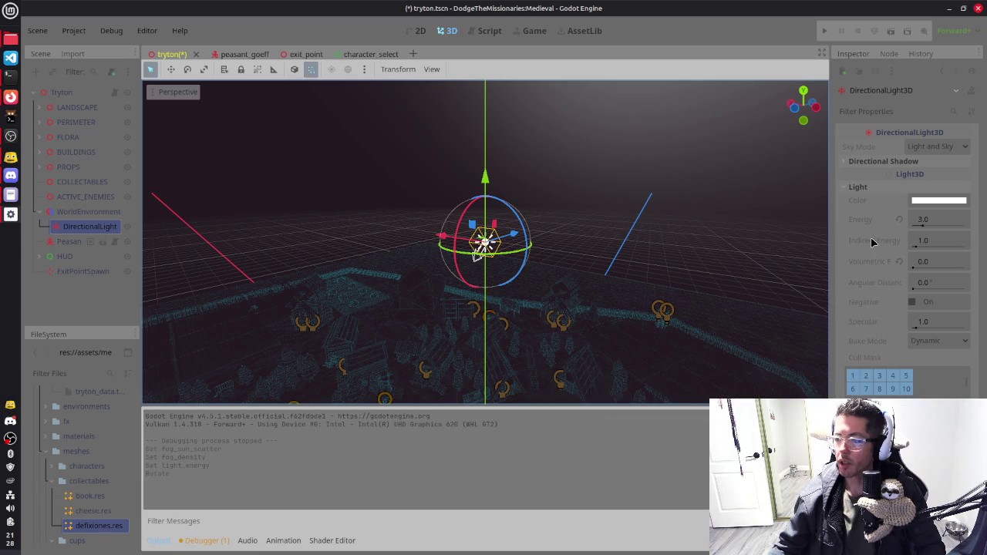
Step: Drop the DirectionalLight energy to 1.0 and set WorldEnvironment fog sun scatter to 0.5
{"action": "left_click_drag", "start_coordinate": [922, 222], "coordinate": [925, 222]}
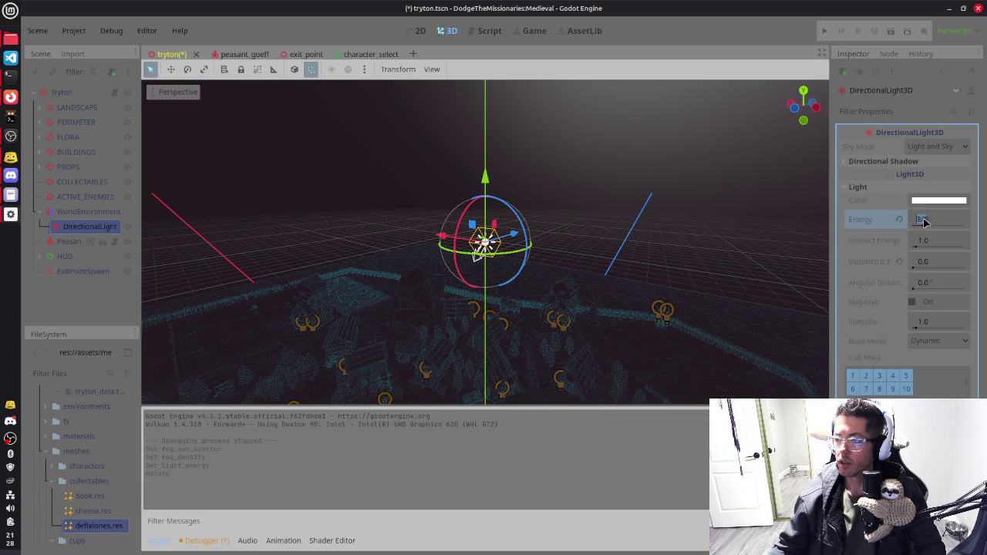
{"action": "scroll", "coordinate": [615, 155], "scroll_direction": "up", "scroll_amount": 2}
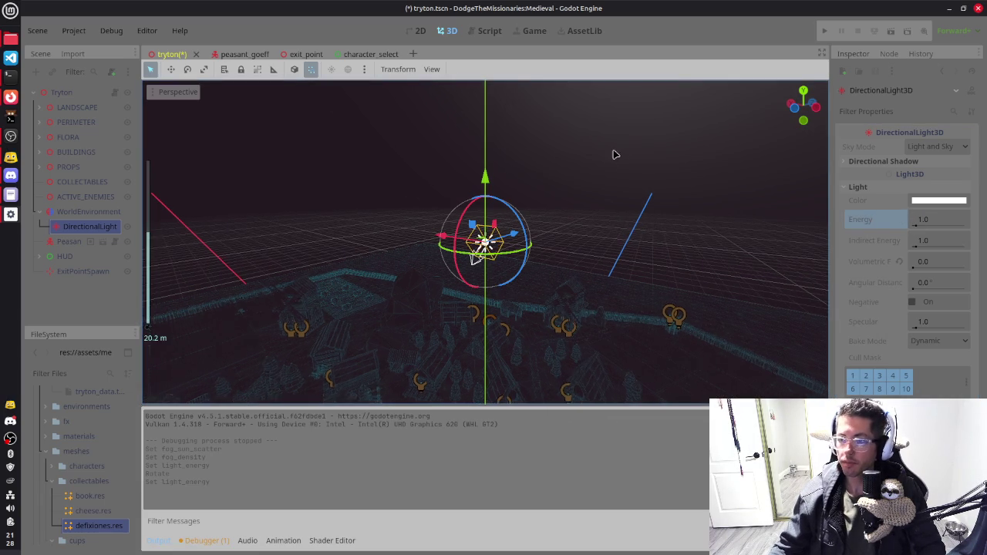
{"action": "left_click", "coordinate": [75, 212]}
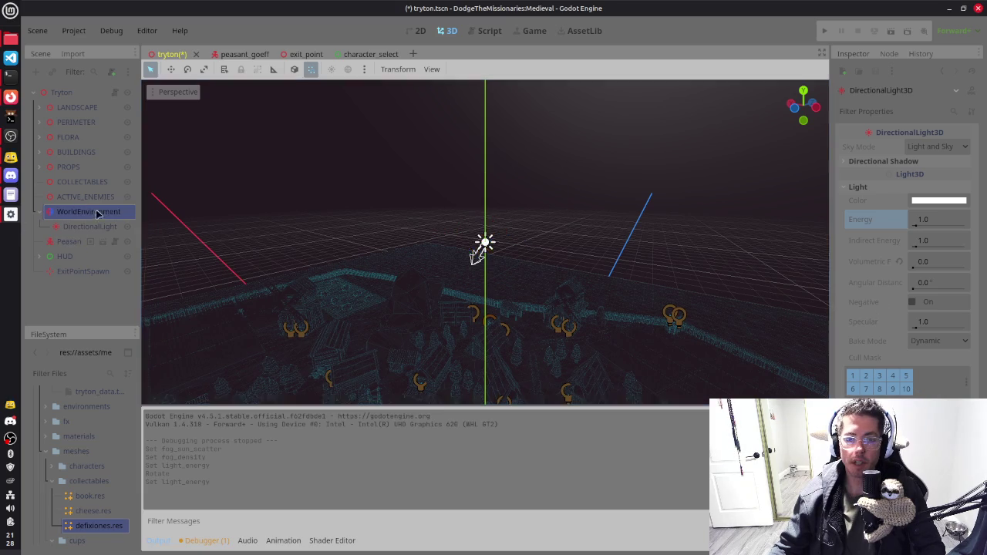
{"action": "left_click", "coordinate": [922, 354]}
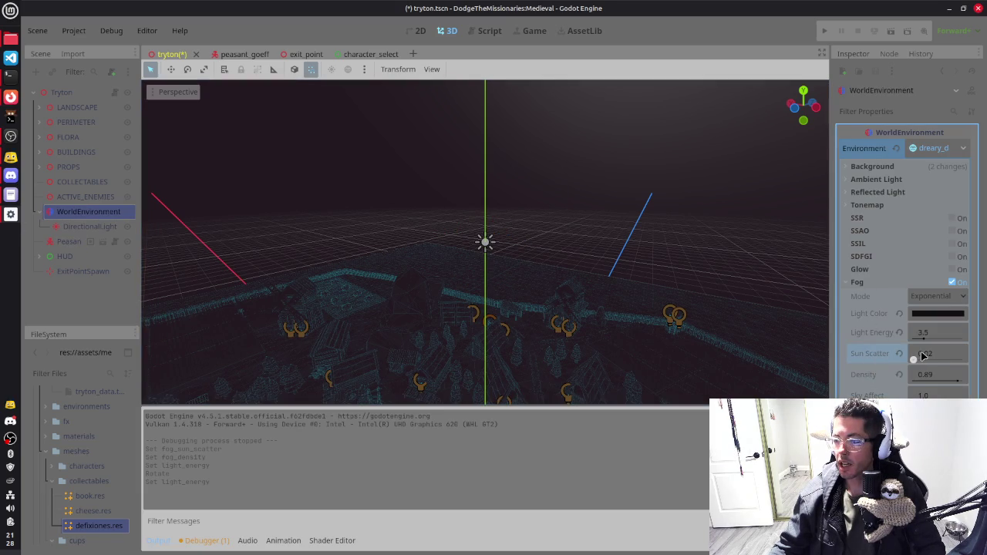
{"action": "type", "text": "0.5"}
{"action": "key", "text": "Return"}
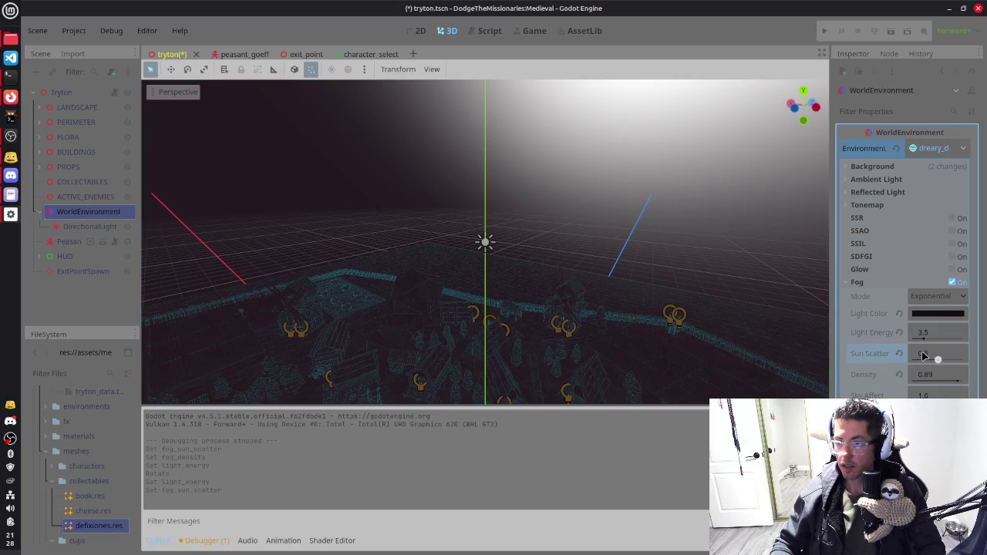
Step: Orbit down toward the glowing sky, then launch the game with F5
{"action": "mouse_move", "coordinate": [666, 251]}
{"action": "left_mouse_down"}
{"action": "mouse_move", "coordinate": [661, 265]}
{"action": "mouse_move", "coordinate": [713, 193]}
{"action": "mouse_move", "coordinate": [761, 253]}
{"action": "mouse_move", "coordinate": [747, 252]}
{"action": "mouse_move", "coordinate": [768, 262]}
{"action": "mouse_move", "coordinate": [692, 313]}
{"action": "left_mouse_up"}
{"action": "scroll", "coordinate": [691, 314], "scroll_direction": "down", "scroll_amount": 2}
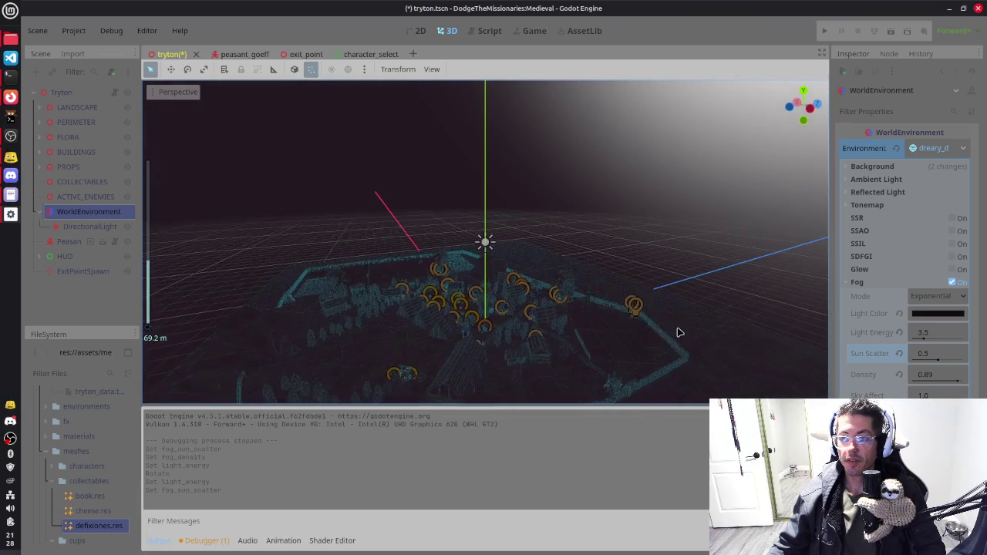
{"action": "mouse_move", "coordinate": [686, 247]}
{"action": "left_mouse_down"}
{"action": "mouse_move", "coordinate": [735, 248]}
{"action": "mouse_move", "coordinate": [745, 278]}
{"action": "mouse_move", "coordinate": [732, 208]}
{"action": "mouse_move", "coordinate": [640, 239]}
{"action": "mouse_move", "coordinate": [753, 260]}
{"action": "left_mouse_up"}
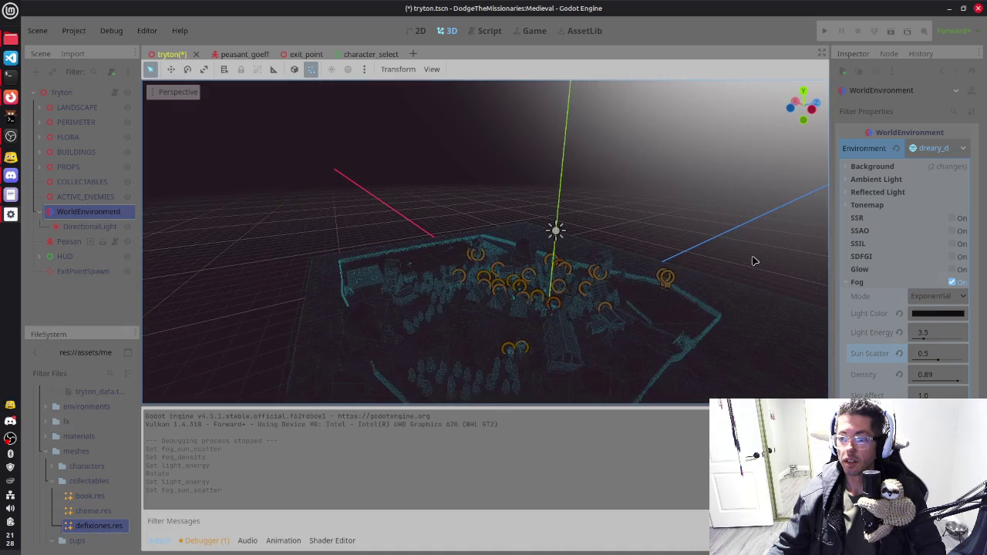
{"action": "key", "text": "F5"}
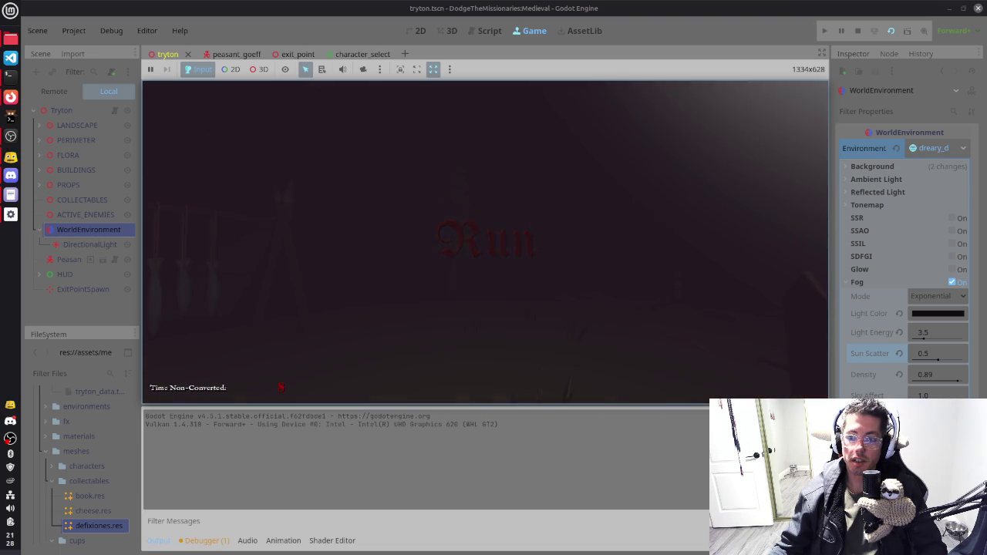
{"action": "key", "text": "F8"}
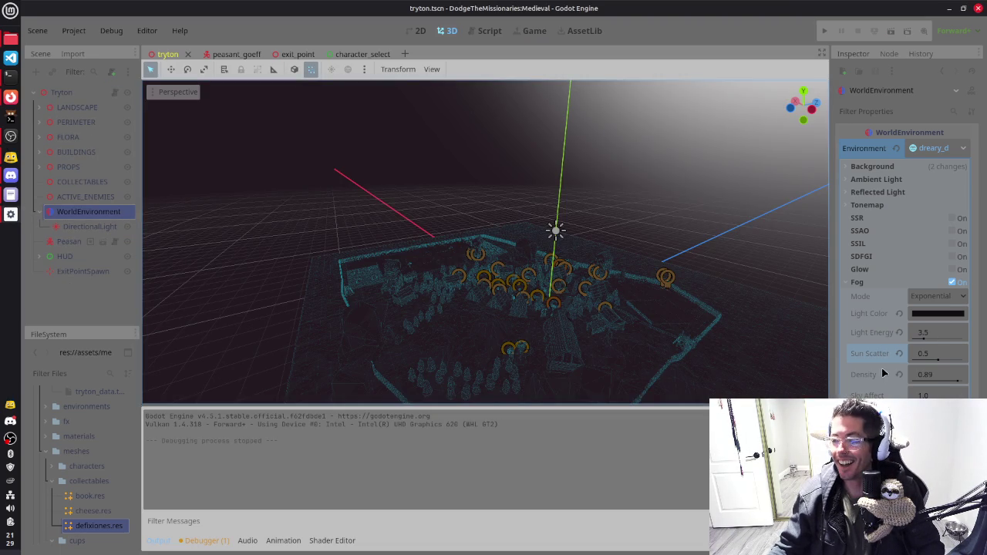
{"action": "mouse_move", "coordinate": [870, 336]}
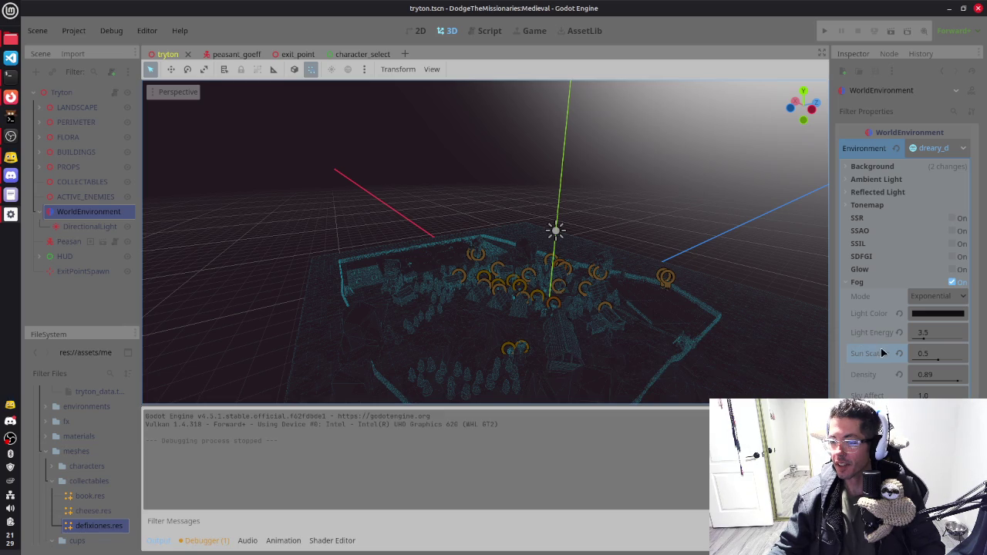
Step: Set the fog light energy to 2.0 and save the scene
{"action": "left_click", "coordinate": [933, 332]}
{"action": "type", "text": "2"}
{"action": "key", "text": "Return"}
{"action": "left_click_drag", "start_coordinate": [776, 375], "coordinate": [498, 245]}
{"action": "key", "text": "ctrl+s"}
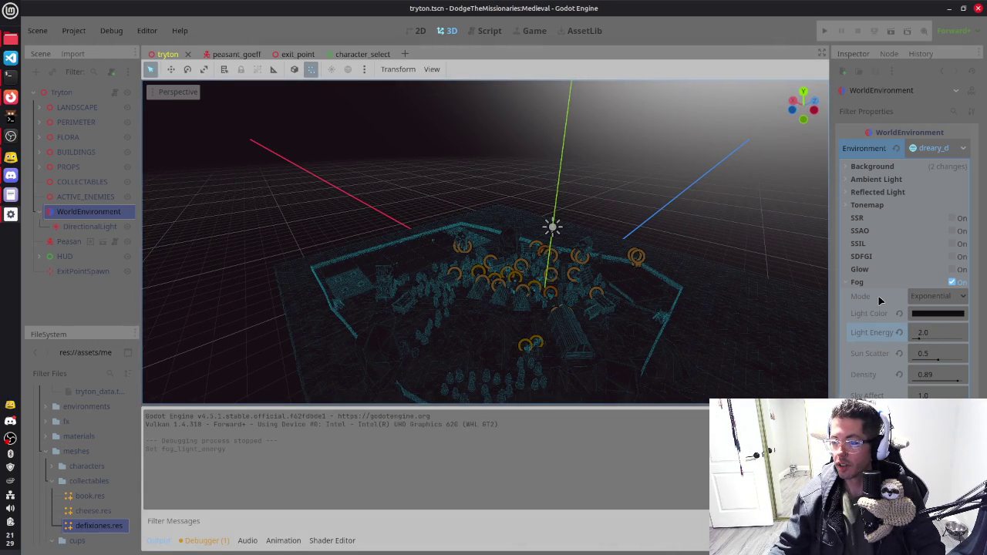
Step: Set the DirectionalLight energy to 0.5, reselect WorldEnvironment, and save the scene
{"action": "left_click", "coordinate": [89, 228]}
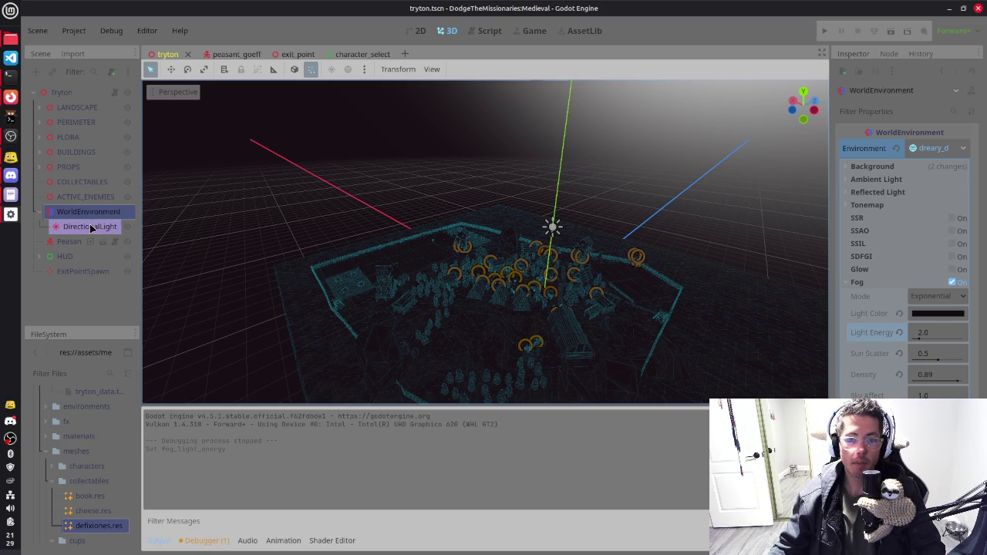
{"action": "left_click", "coordinate": [925, 220]}
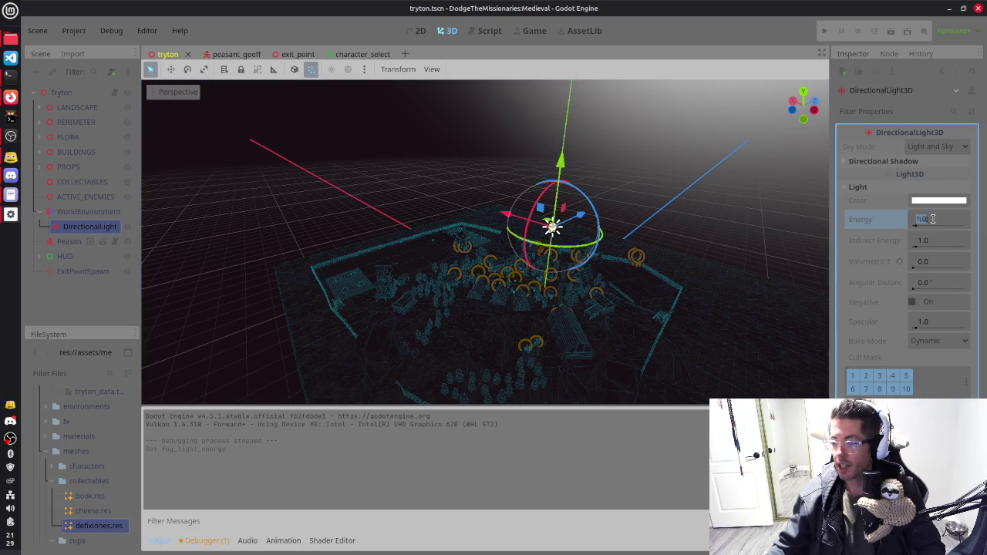
{"action": "type", "text": "0.5"}
{"action": "key", "text": "Return"}
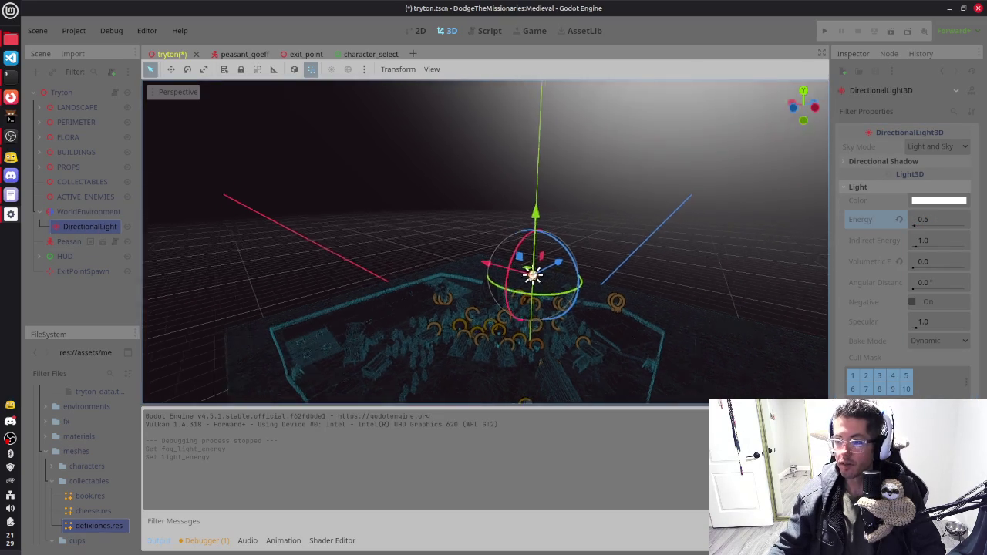
{"action": "left_click_drag", "start_coordinate": [535, 347], "coordinate": [779, 185]}
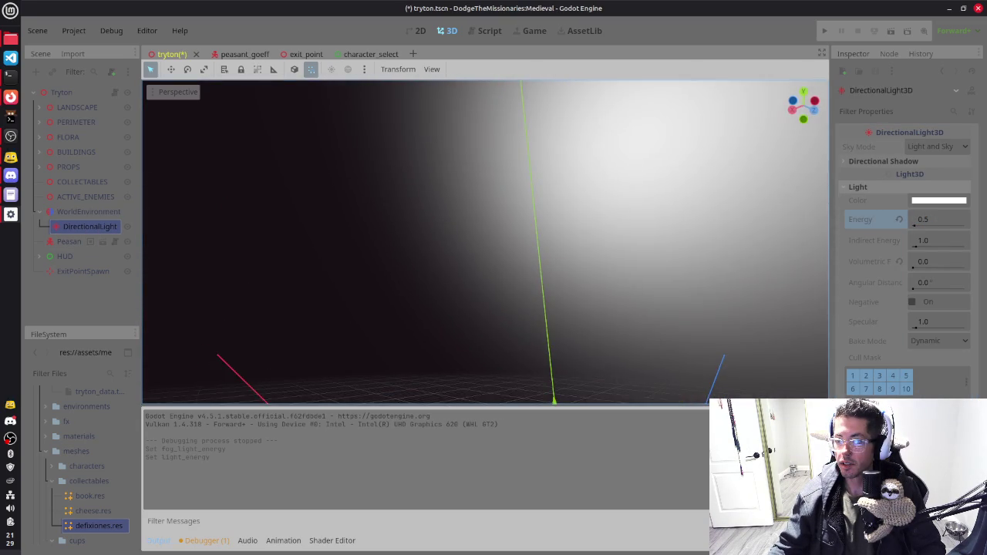
{"action": "left_click", "coordinate": [93, 212]}
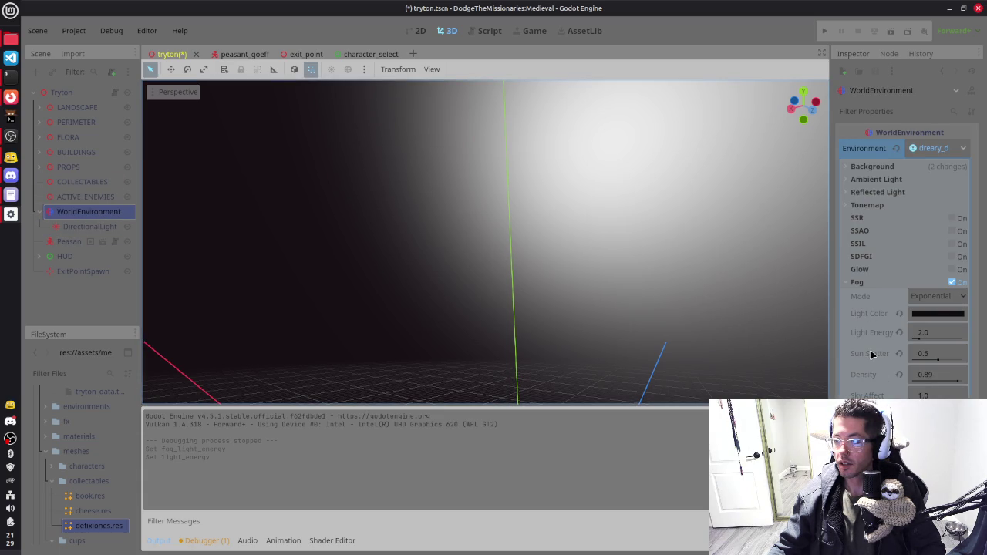
{"action": "mouse_move", "coordinate": [672, 323]}
{"action": "left_mouse_down"}
{"action": "mouse_move", "coordinate": [709, 300]}
{"action": "mouse_move", "coordinate": [670, 320]}
{"action": "mouse_move", "coordinate": [605, 245]}
{"action": "left_mouse_up"}
{"action": "key", "text": "ctrl+s"}
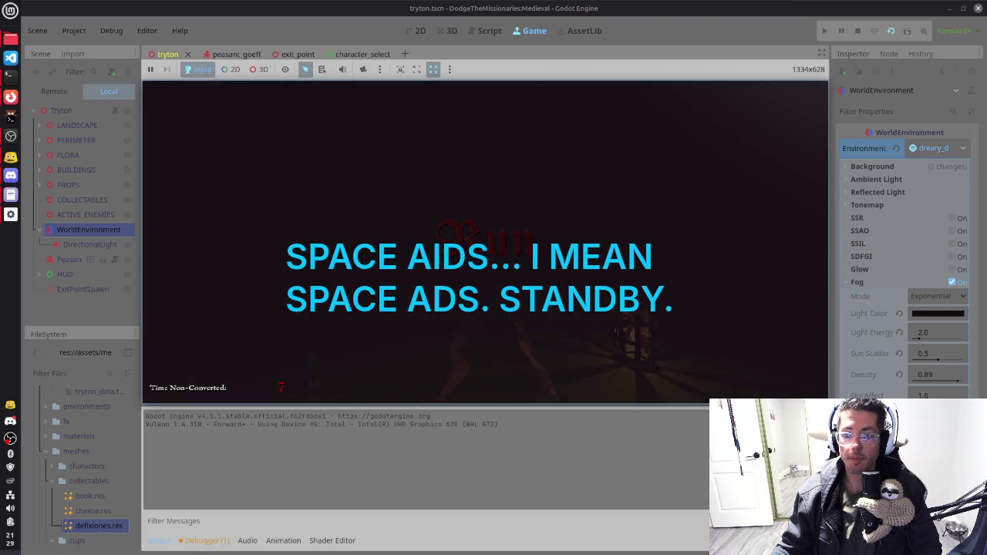
Step: Stop the game, hide the DirectionalLight, stop the rerun, and reselect WorldEnvironment
{"action": "key", "text": "F8"}
{"action": "left_click", "coordinate": [103, 232]}
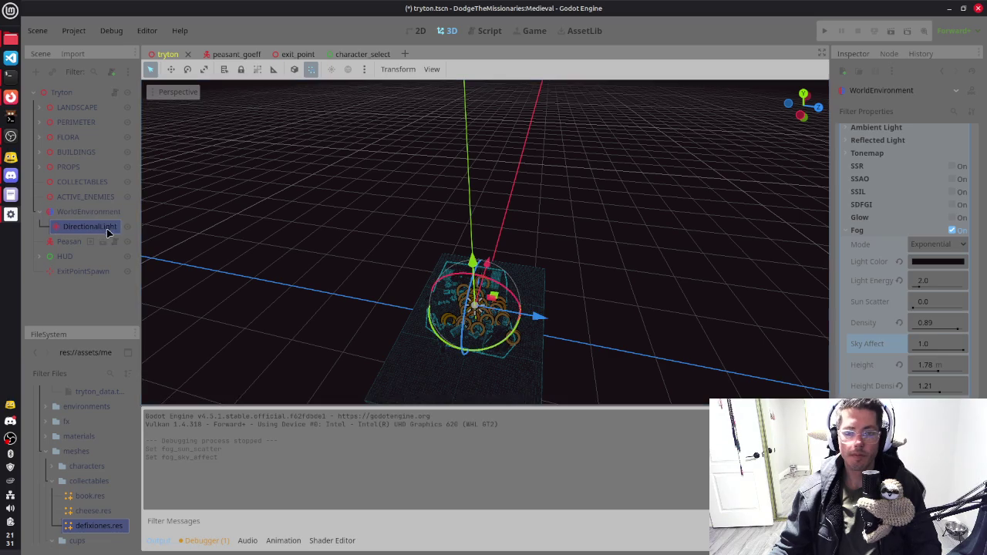
{"action": "left_click", "coordinate": [128, 226]}
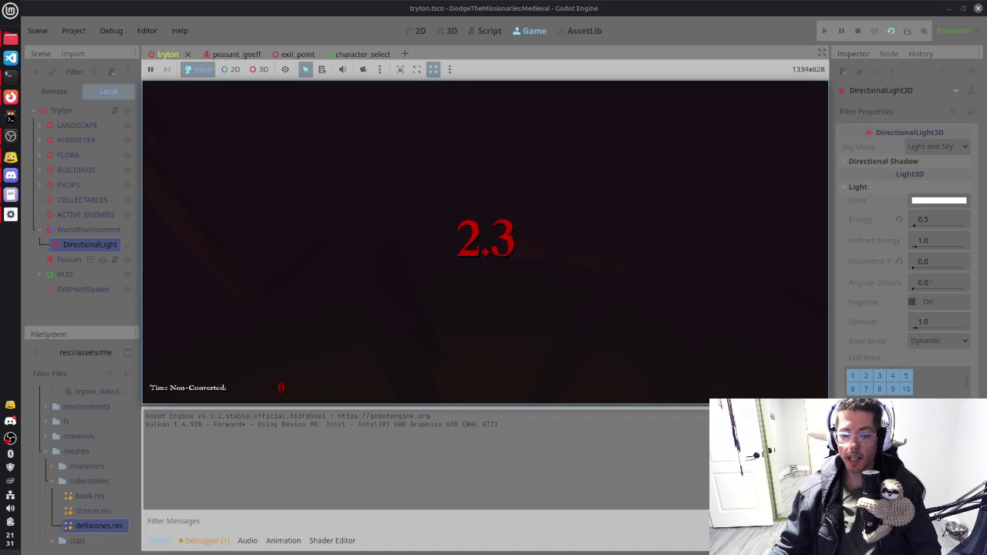
{"action": "key", "text": "F8"}
{"action": "left_click", "coordinate": [90, 217]}
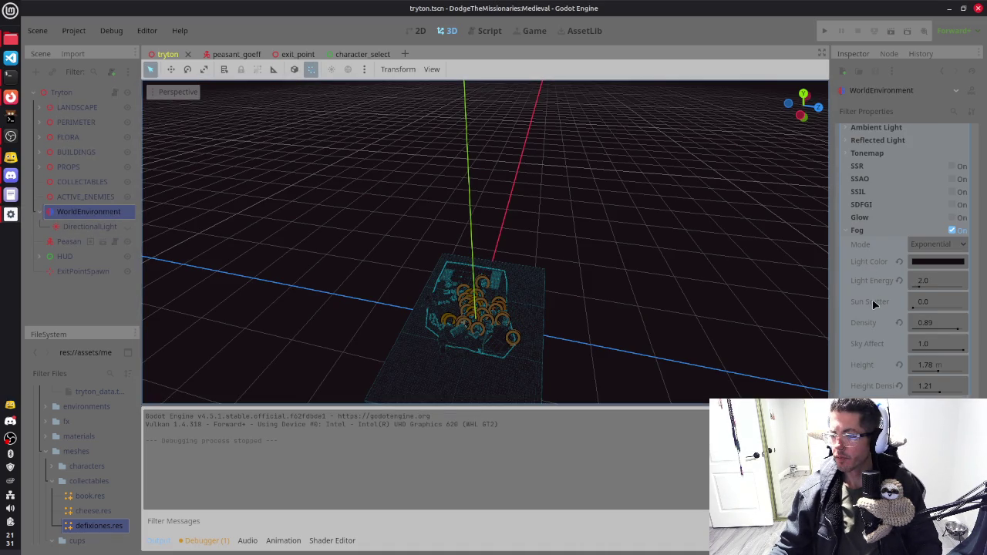
Step: Delete the DirectionalLight node from the tryton scene and confirm the removal
{"action": "mouse_move", "coordinate": [872, 324]}
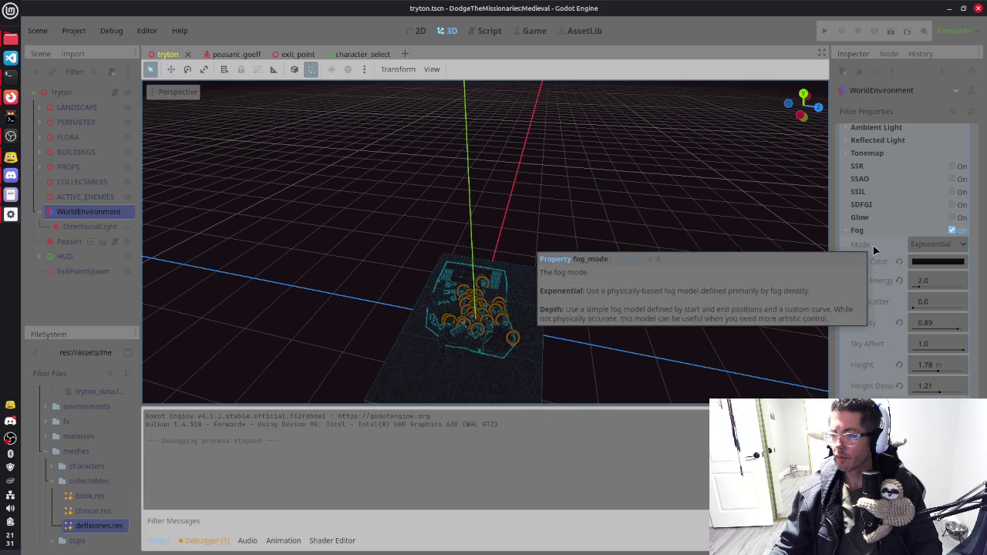
{"action": "scroll", "coordinate": [884, 205], "scroll_direction": "up", "scroll_amount": 3}
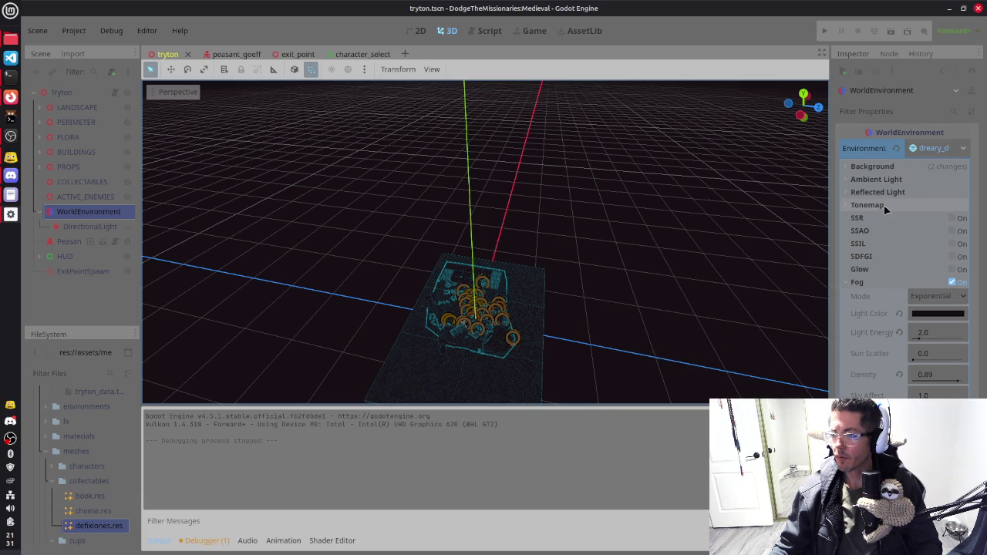
{"action": "left_click", "coordinate": [100, 231]}
{"action": "key", "text": "Delete"}
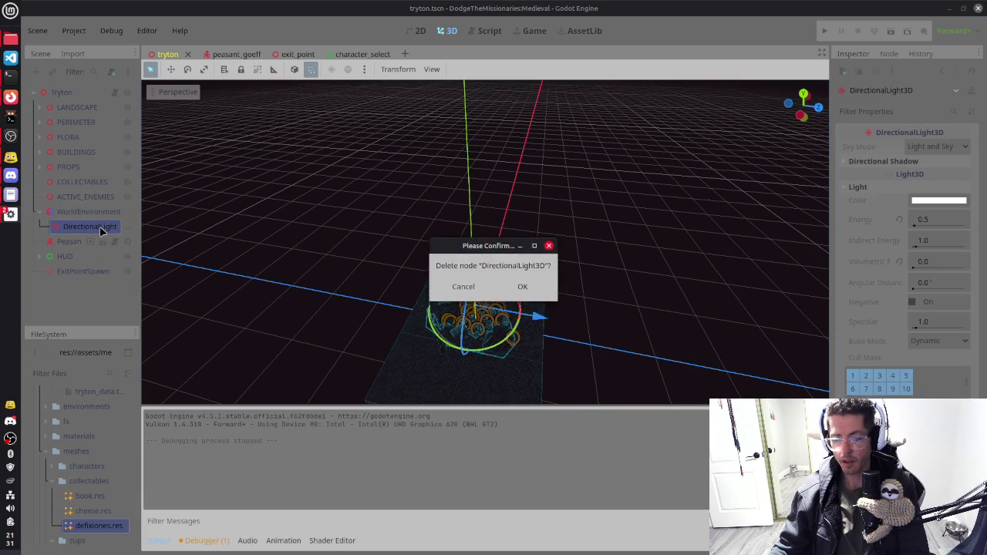
{"action": "key", "text": "Return"}
{"action": "left_click", "coordinate": [87, 211]}
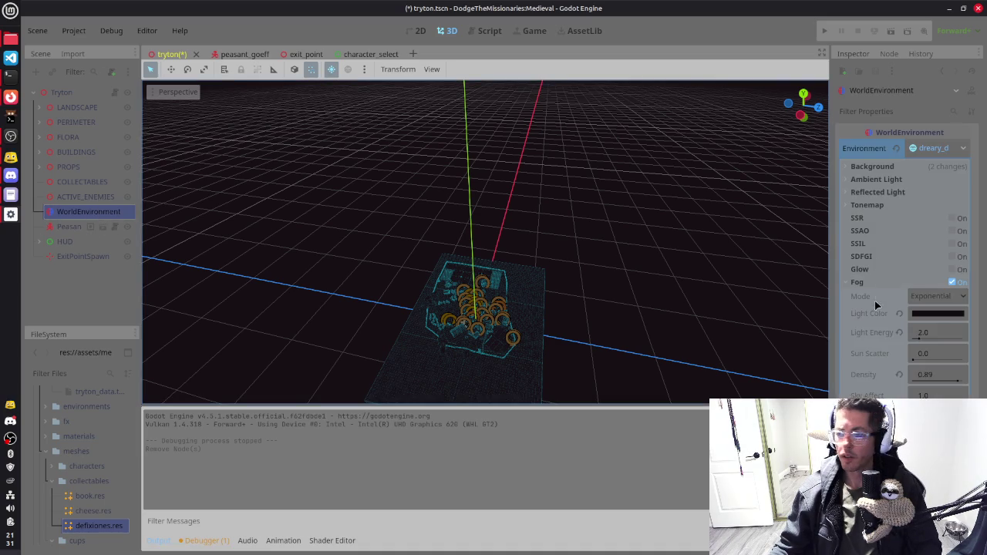
Step: Set the fog light energy back to 3.5 and save the village scene
{"action": "scroll", "coordinate": [875, 332], "scroll_direction": "down", "scroll_amount": 3}
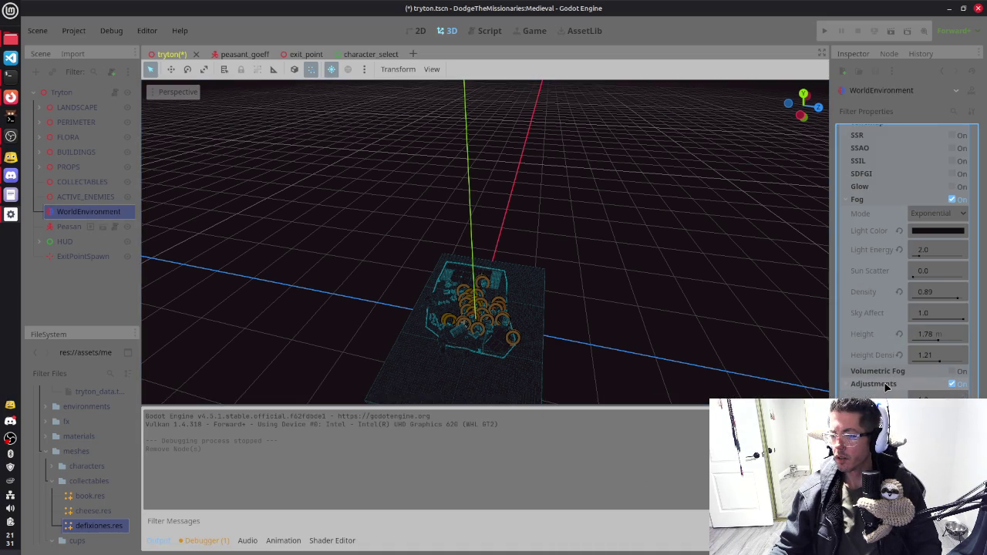
{"action": "scroll", "coordinate": [478, 309], "scroll_direction": "up", "scroll_amount": 5}
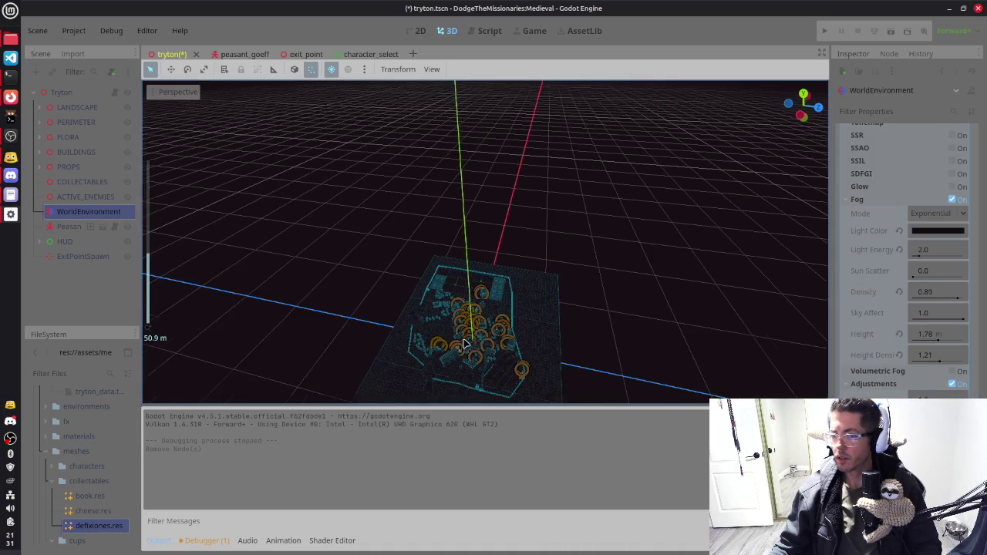
{"action": "mouse_move", "coordinate": [486, 347]}
{"action": "left_mouse_down"}
{"action": "mouse_move", "coordinate": [489, 286]}
{"action": "mouse_move", "coordinate": [565, 394]}
{"action": "mouse_move", "coordinate": [520, 233]}
{"action": "left_mouse_up"}
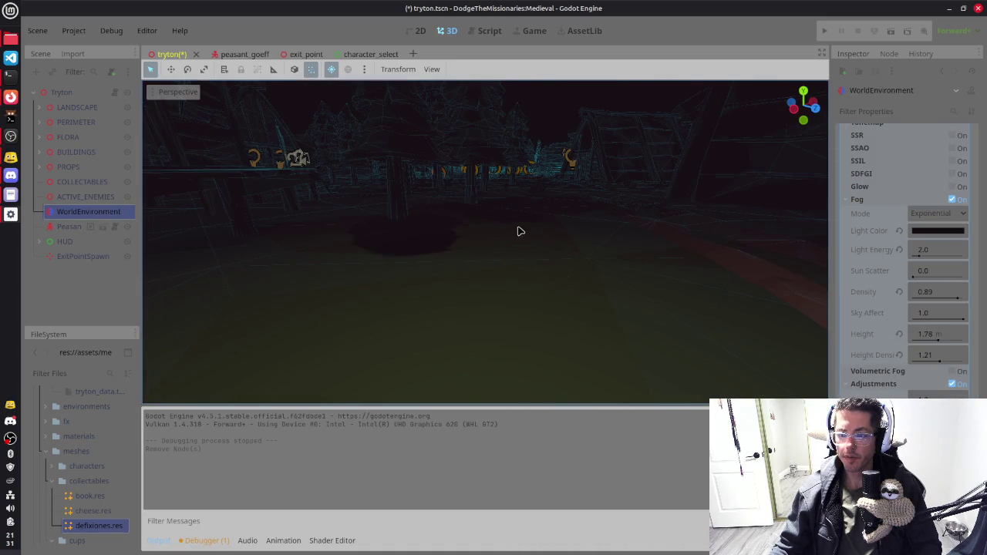
{"action": "left_click_drag", "start_coordinate": [639, 177], "coordinate": [579, 200]}
{"action": "scroll", "coordinate": [520, 193], "scroll_direction": "down", "scroll_amount": 3}
{"action": "mouse_move", "coordinate": [519, 193]}
{"action": "left_mouse_down"}
{"action": "mouse_move", "coordinate": [648, 206]}
{"action": "mouse_move", "coordinate": [679, 220]}
{"action": "left_mouse_up"}
{"action": "left_click", "coordinate": [941, 249]}
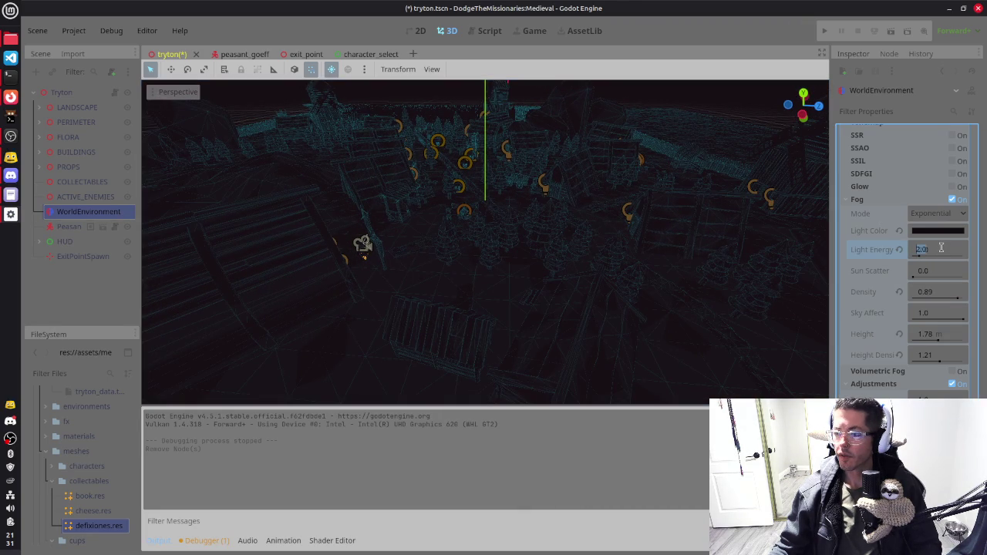
{"action": "type", "text": "3"}
{"action": "type", "text": "3.5"}
{"action": "key", "text": "Return"}
{"action": "key", "text": "ctrl+s"}
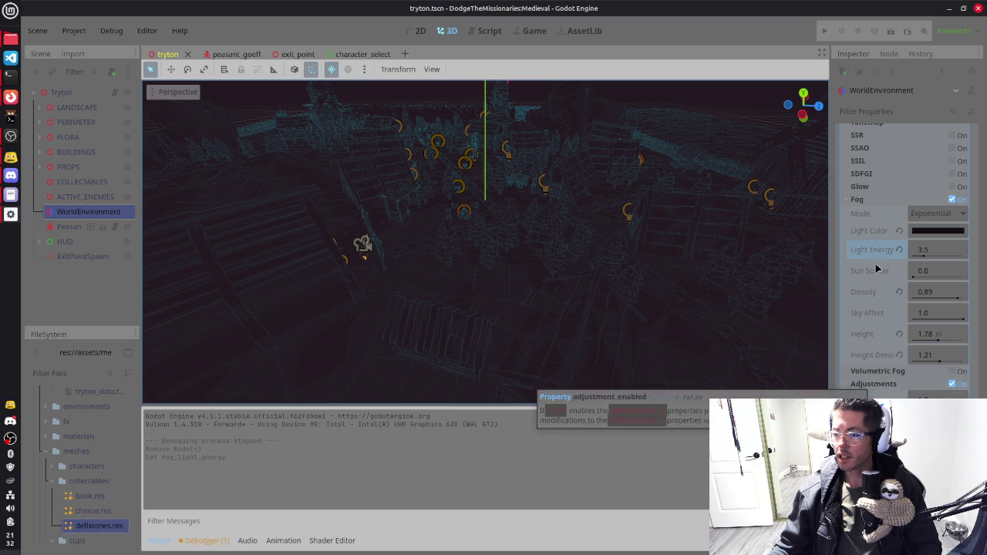
Step: Expand and collapse the Background and Ambient Light sections to review them
{"action": "scroll", "coordinate": [876, 267], "scroll_direction": "up", "scroll_amount": 3}
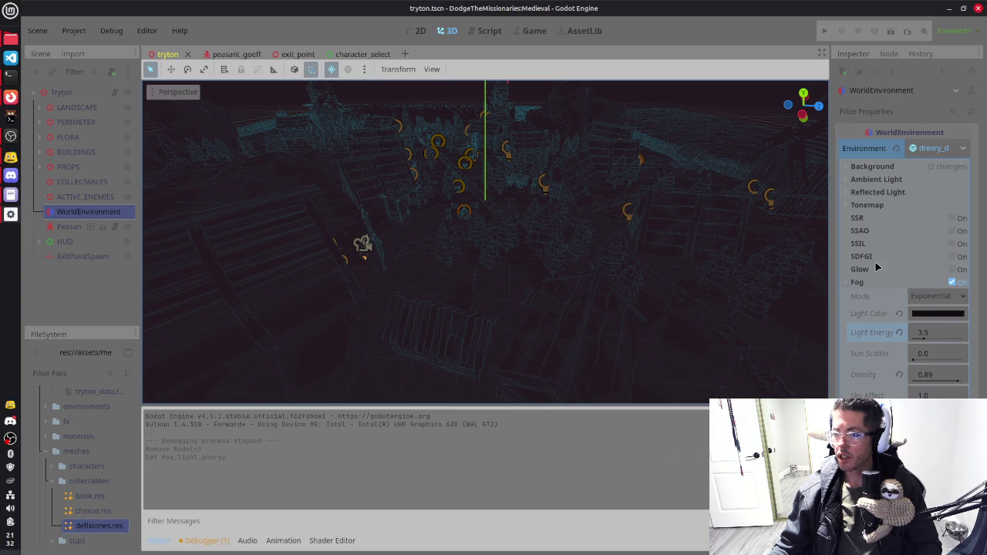
{"action": "left_click", "coordinate": [885, 171]}
{"action": "left_click", "coordinate": [886, 171]}
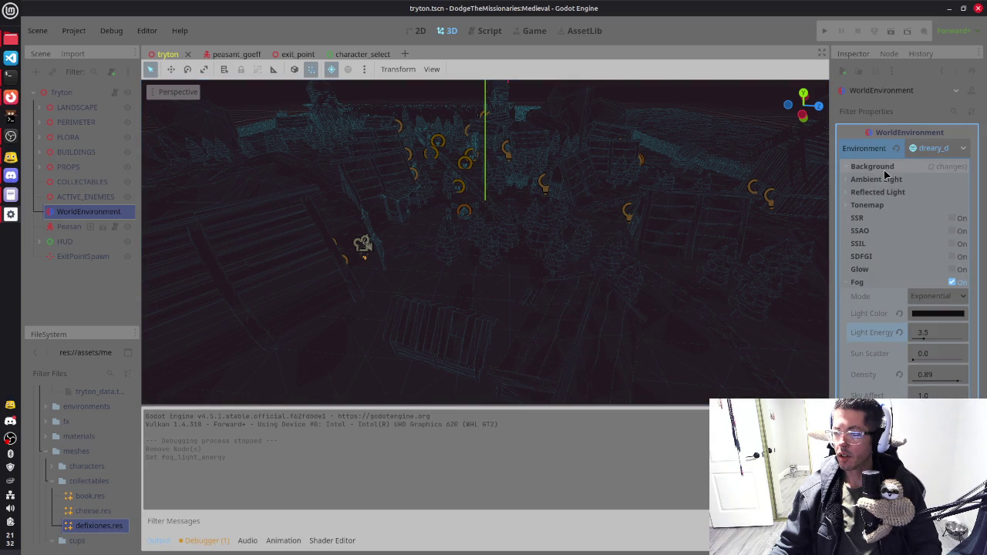
{"action": "left_click", "coordinate": [879, 180]}
{"action": "left_click", "coordinate": [878, 182]}
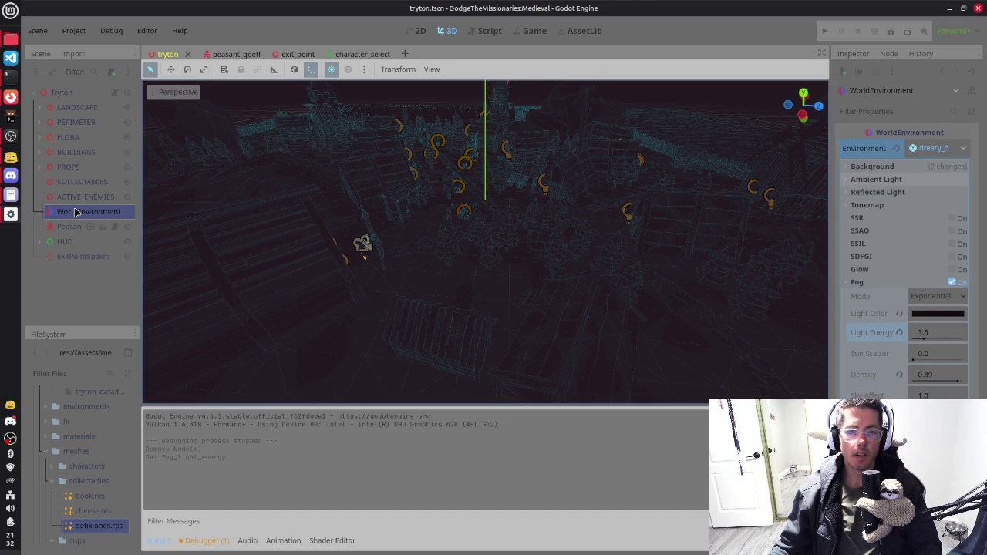
{"action": "scroll", "coordinate": [523, 226], "scroll_direction": "up", "scroll_amount": 2}
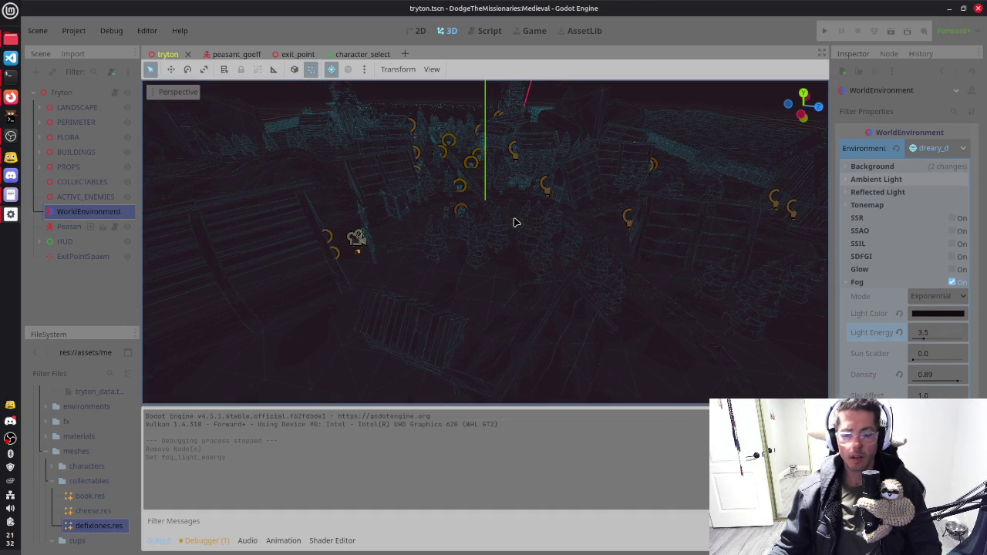
{"action": "key", "text": "F6"}
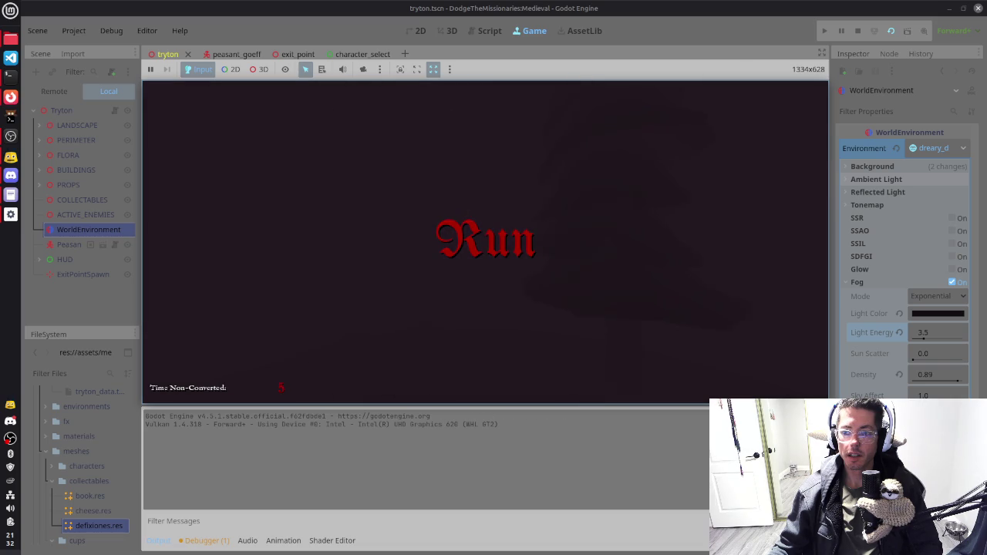
{"action": "key", "text": "F8"}
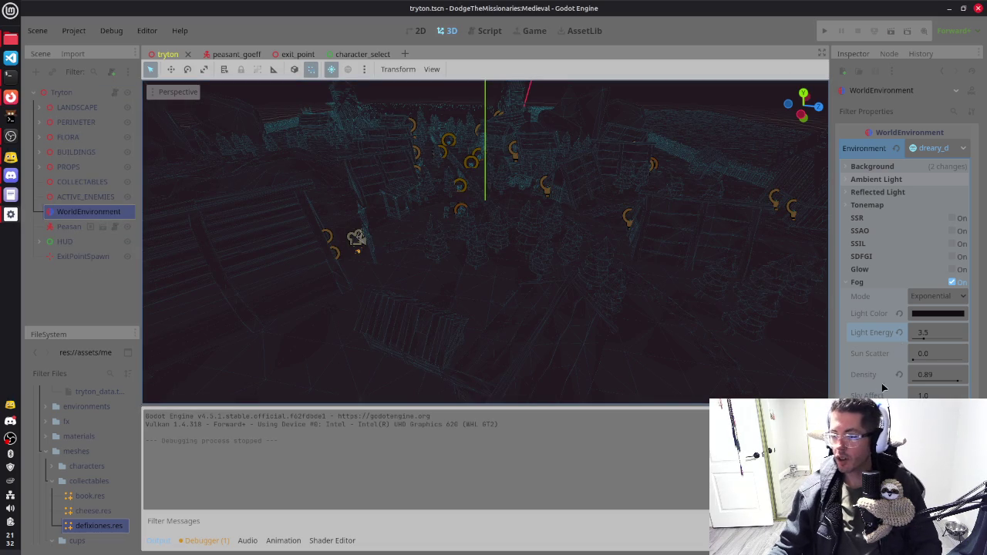
Step: Set fog density to 0.5, then 0.35, save the scene, and later stop the play-test
{"action": "left_click", "coordinate": [913, 379]}
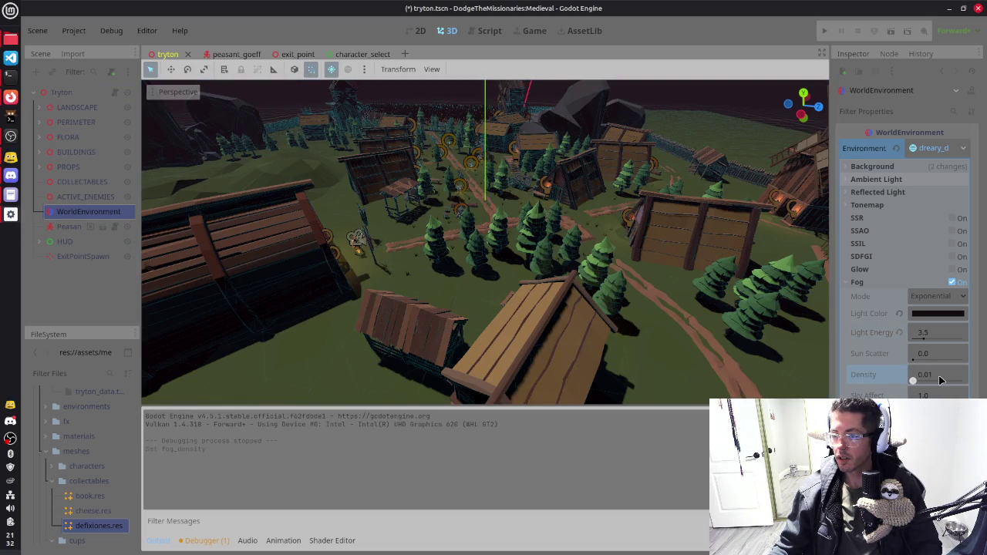
{"action": "type", "text": "0.5"}
{"action": "key", "text": "Return"}
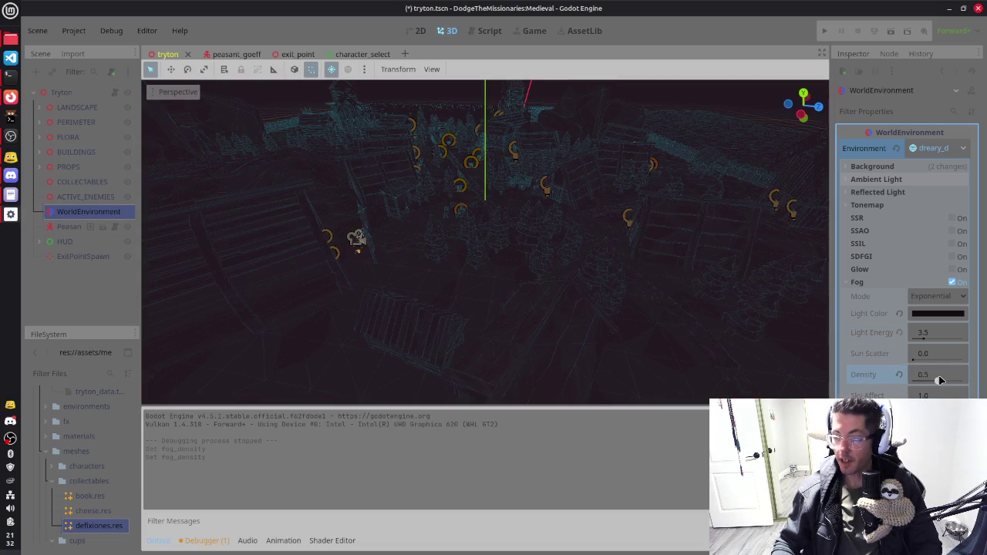
{"action": "left_click", "coordinate": [953, 373]}
{"action": "type", "text": "0.35"}
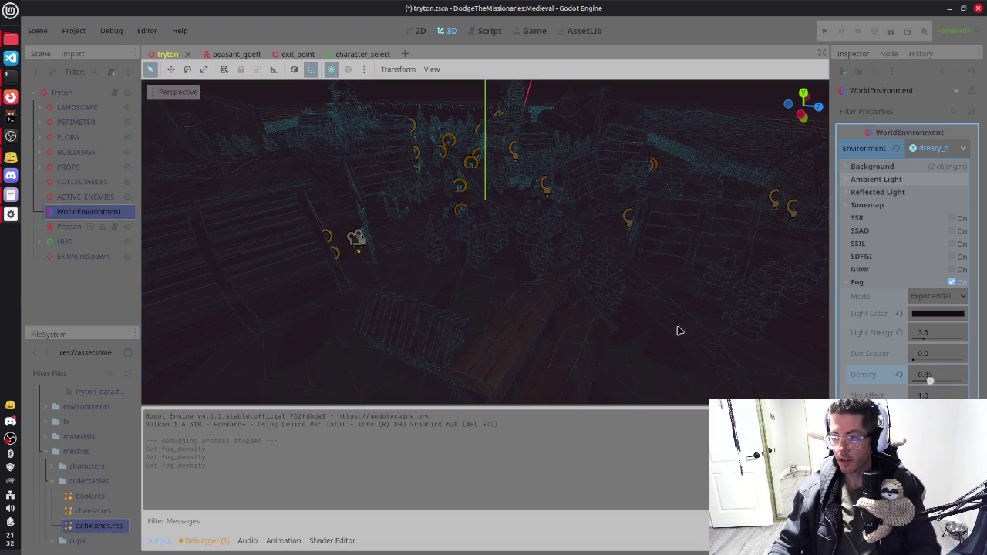
{"action": "key", "text": "ctrl+s"}
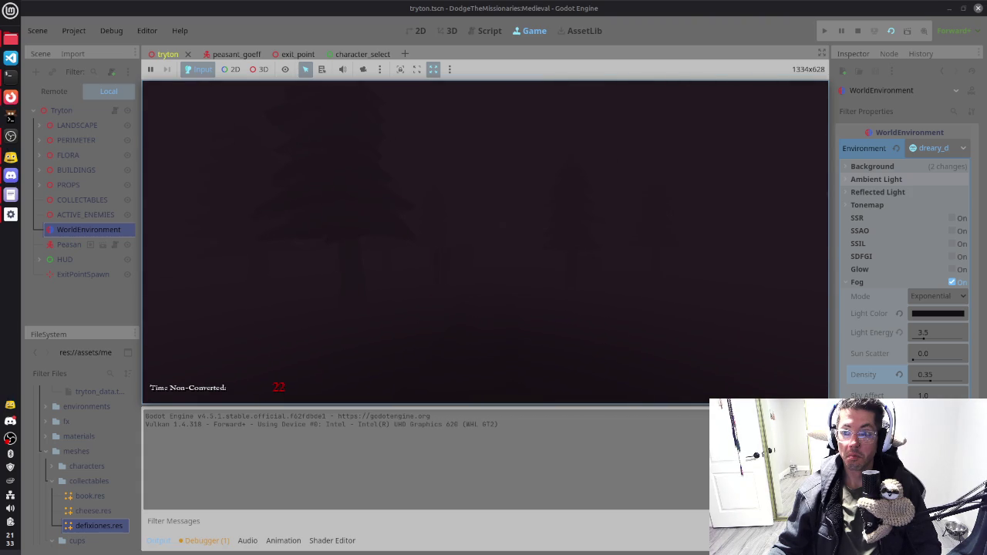
{"action": "key", "text": "F8"}
Step: Set fog density to 0.2 and sun scatter to 0.5, save, and relaunch the game
{"action": "left_click", "coordinate": [919, 375]}
{"action": "type", "text": "0.2"}
{"action": "key", "text": "Return"}
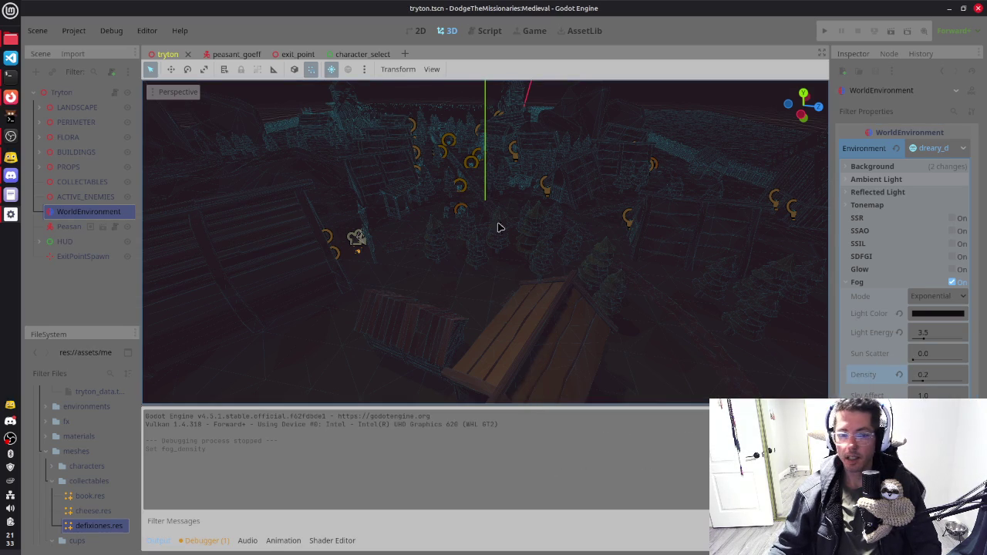
{"action": "left_click", "coordinate": [868, 357]}
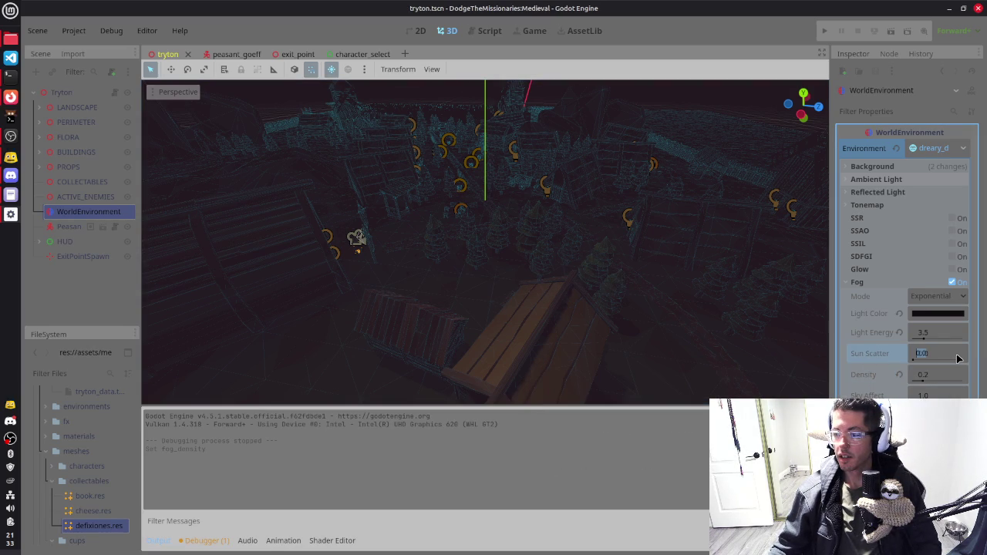
{"action": "mouse_move", "coordinate": [486, 269]}
{"action": "left_mouse_down"}
{"action": "mouse_move", "coordinate": [486, 178]}
{"action": "mouse_move", "coordinate": [486, 239]}
{"action": "left_mouse_up"}
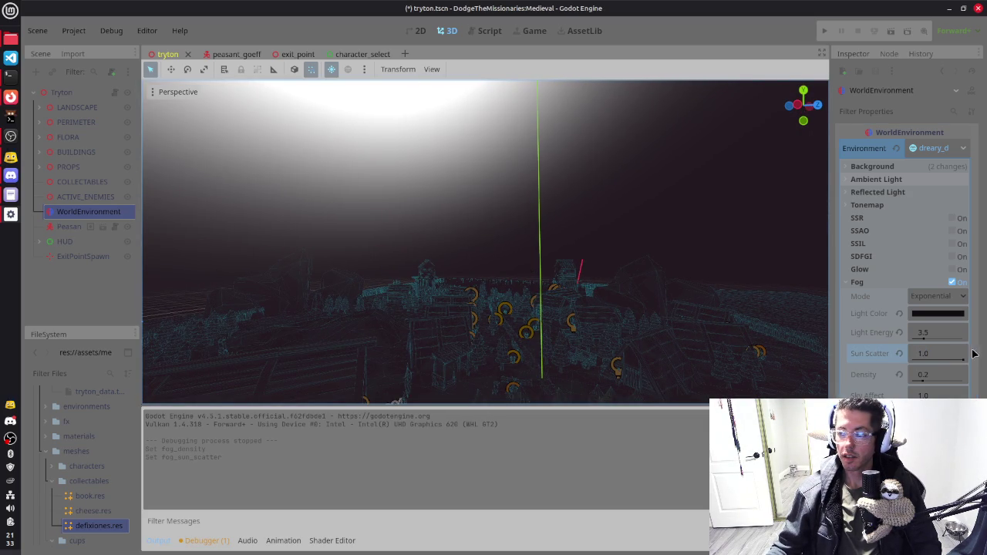
{"action": "left_click", "coordinate": [949, 356]}
{"action": "type", "text": ".5"}
{"action": "key", "text": "Return"}
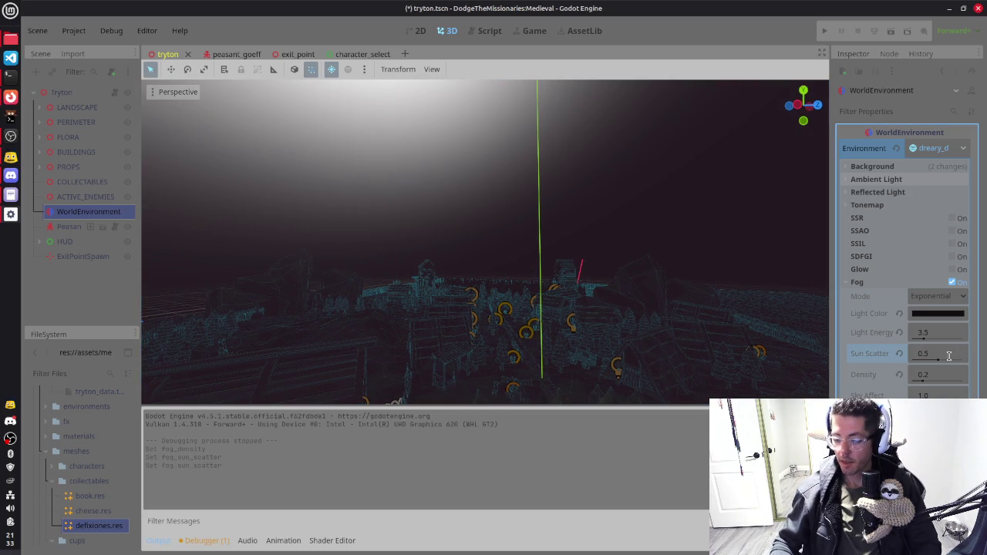
{"action": "key", "text": "ctrl+s"}
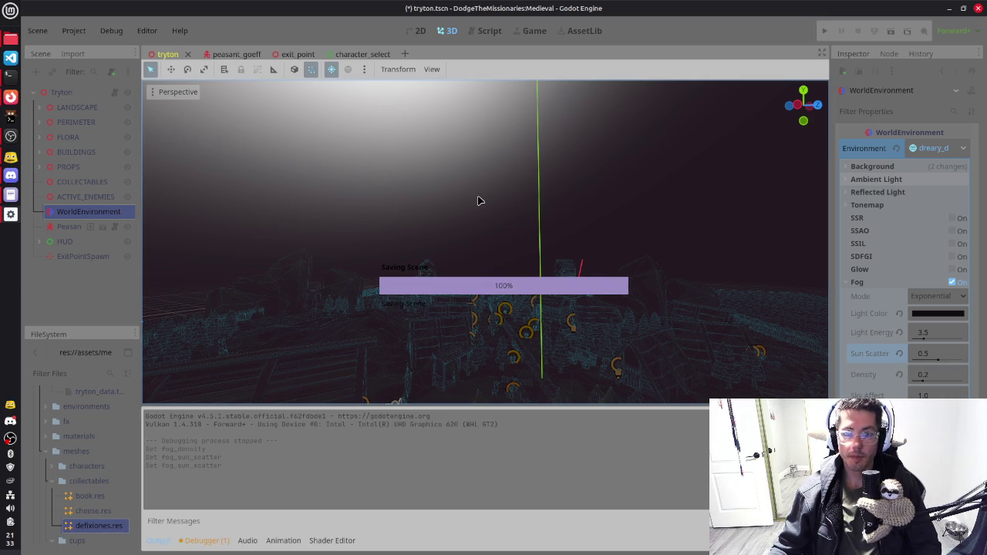
{"action": "key", "text": "F5"}
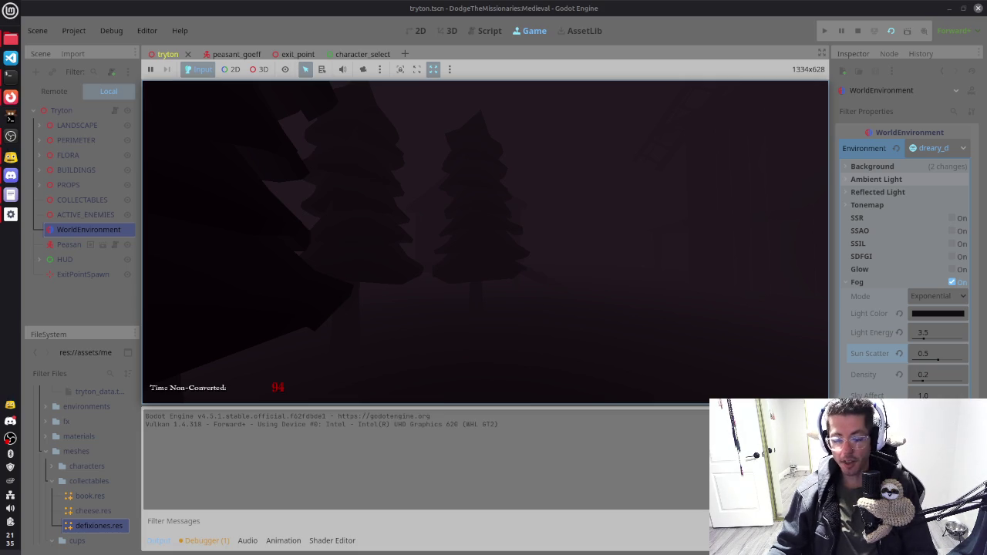
Step: Stop the village play-test in the terminal, check CPU load in htop, and exit back to Godot's 3D view
{"action": "key", "text": "alt+Tab"}
{"action": "key", "text": "alt+Tab"}
{"action": "key", "text": "alt+Tab"}
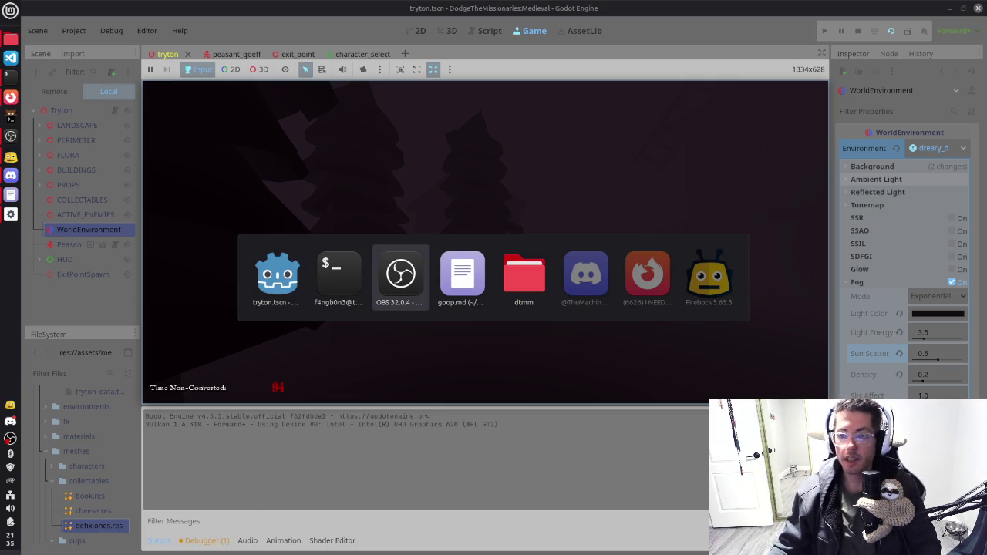
{"action": "key", "text": "alt+Tab"}
{"action": "key", "text": "alt+Tab"}
{"action": "key", "text": "alt+Tab"}
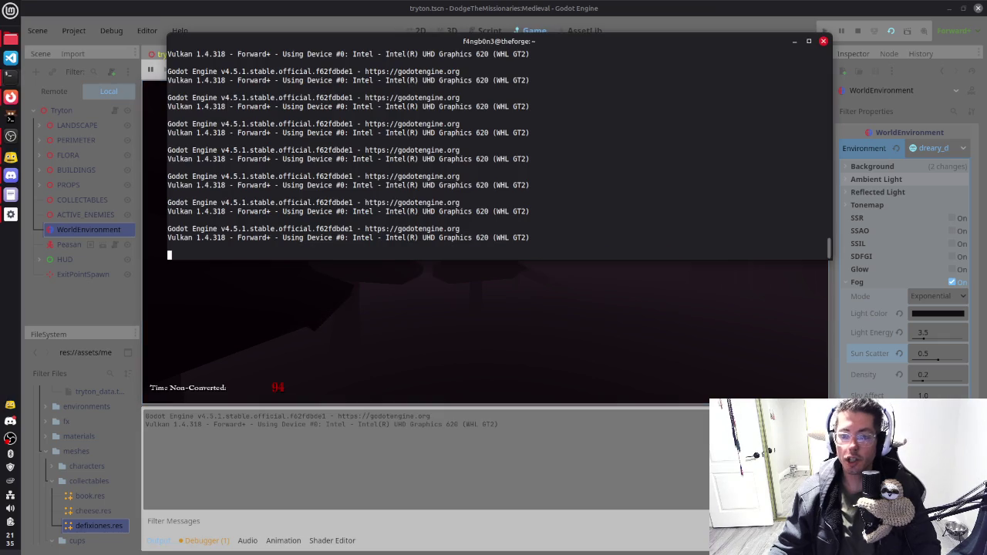
{"action": "key", "text": "Return"}
{"action": "type", "text": "h"}
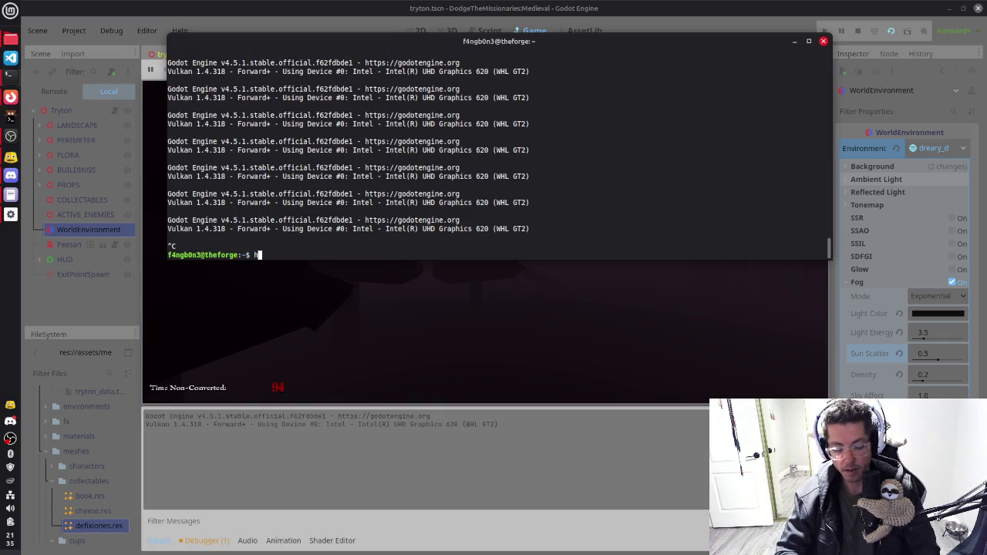
{"action": "key", "text": "ctrl+l"}
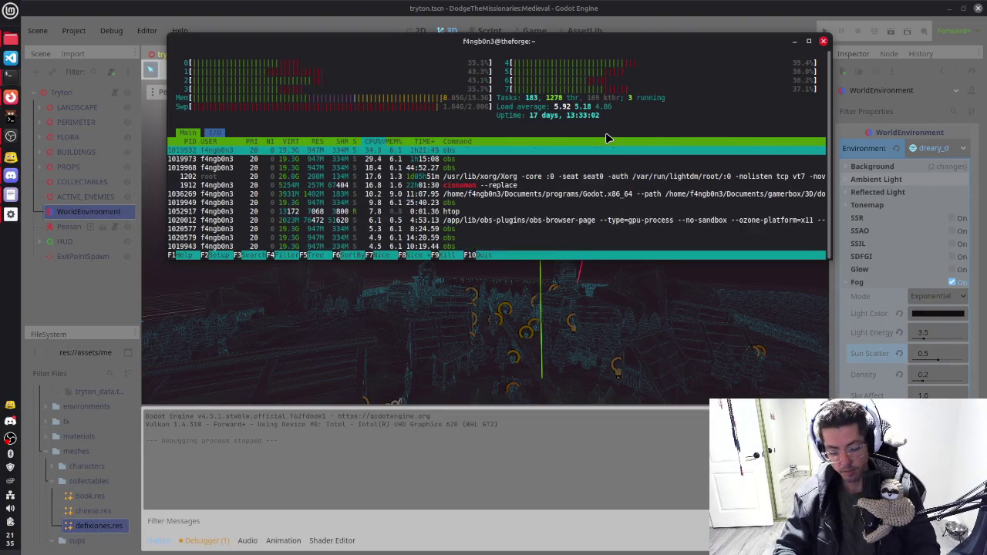
{"action": "type", "text": "qexit"}
{"action": "key", "text": "Return"}
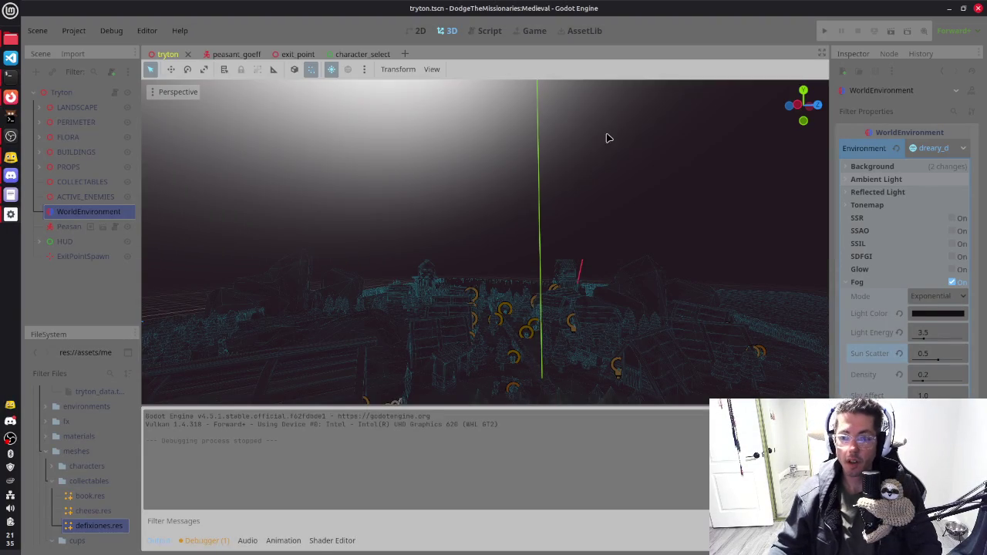
{"action": "left_click_drag", "start_coordinate": [626, 247], "coordinate": [397, 190]}
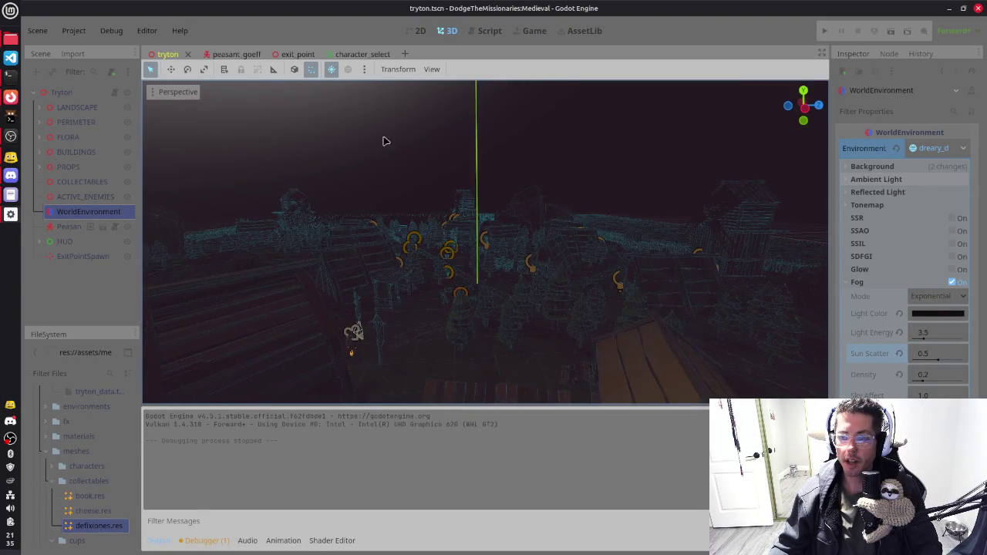
Step: Open region_manager.gd in the script editor and go to the spawn_items item-limit check
{"action": "left_click", "coordinate": [485, 35]}
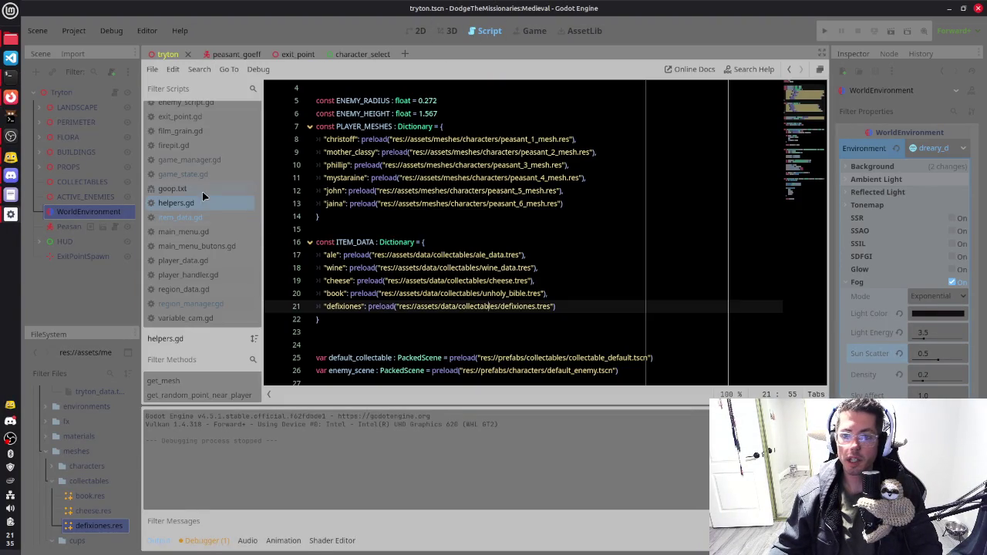
{"action": "left_click", "coordinate": [205, 306]}
{"action": "scroll", "coordinate": [432, 226], "scroll_direction": "up", "scroll_amount": 10}
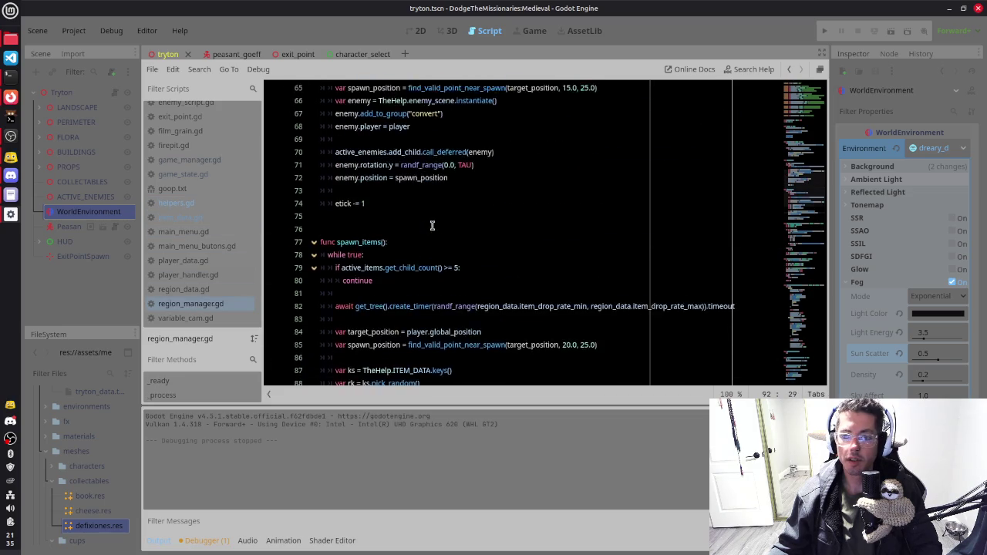
{"action": "scroll", "coordinate": [416, 262], "scroll_direction": "up", "scroll_amount": 10}
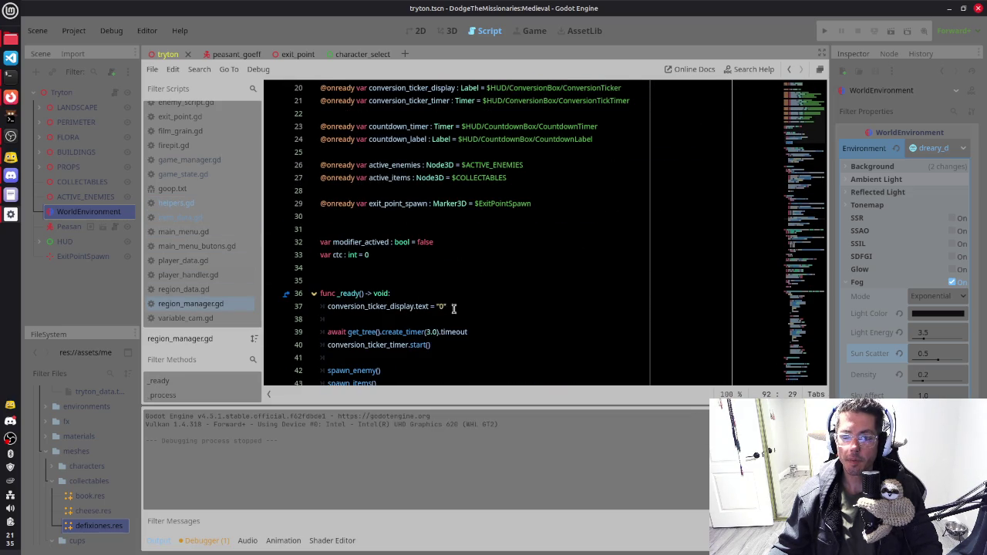
{"action": "scroll", "coordinate": [484, 300], "scroll_direction": "up", "scroll_amount": 1}
{"action": "scroll", "coordinate": [484, 300], "scroll_direction": "up", "scroll_amount": 3}
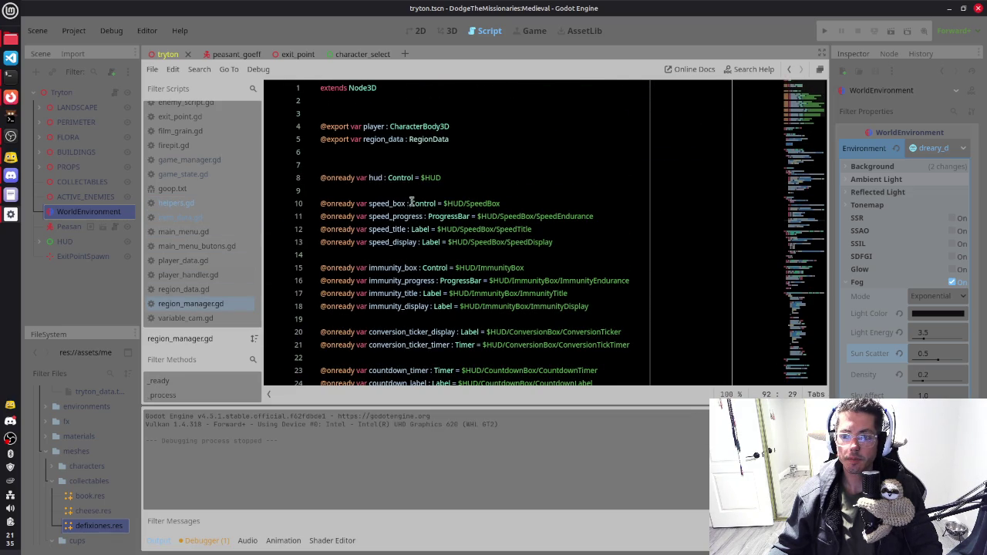
{"action": "scroll", "coordinate": [420, 236], "scroll_direction": "down", "scroll_amount": 6}
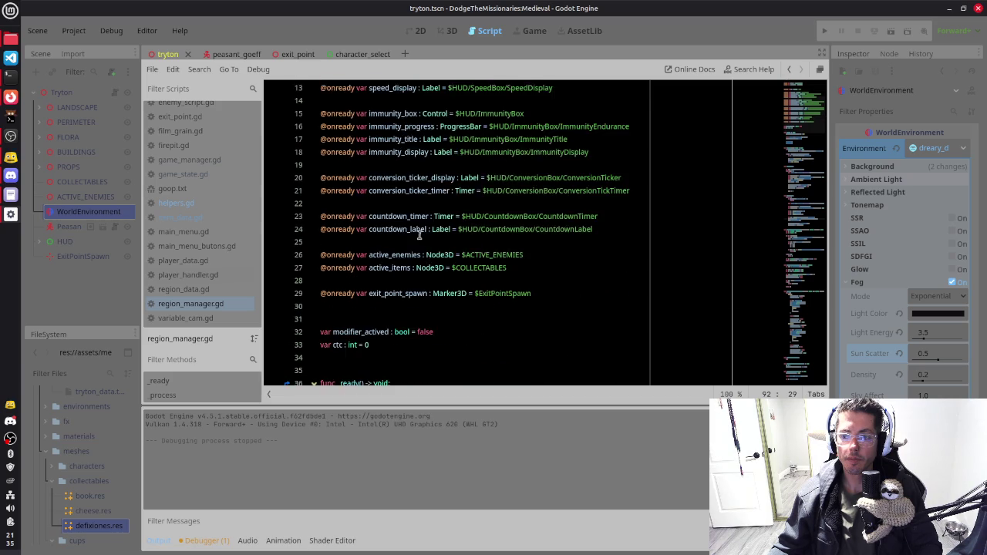
{"action": "scroll", "coordinate": [420, 235], "scroll_direction": "down", "scroll_amount": 5}
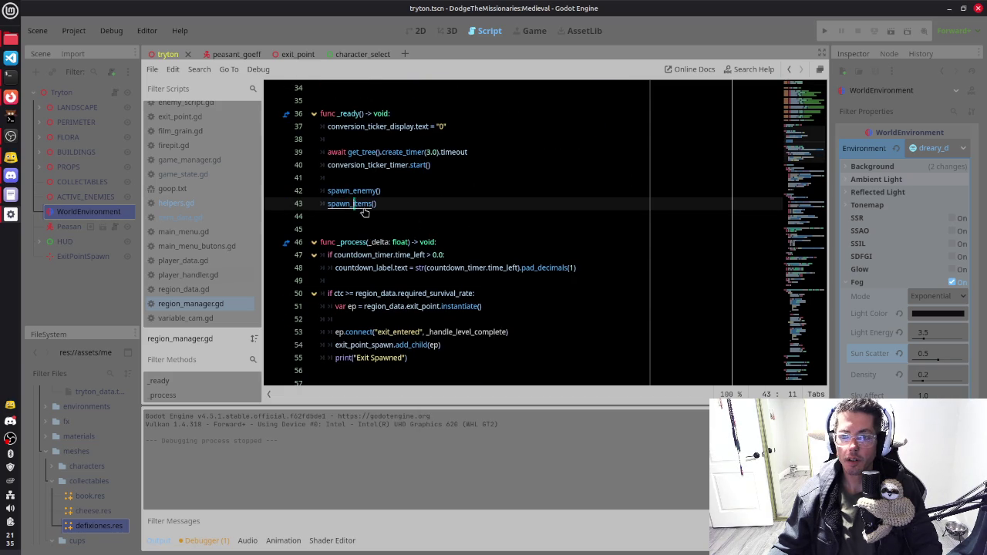
{"action": "left_click", "coordinate": [355, 205], "text": "ctrl"}
{"action": "left_click", "coordinate": [387, 229]}
{"action": "scroll", "coordinate": [385, 231], "scroll_direction": "down", "scroll_amount": 2}
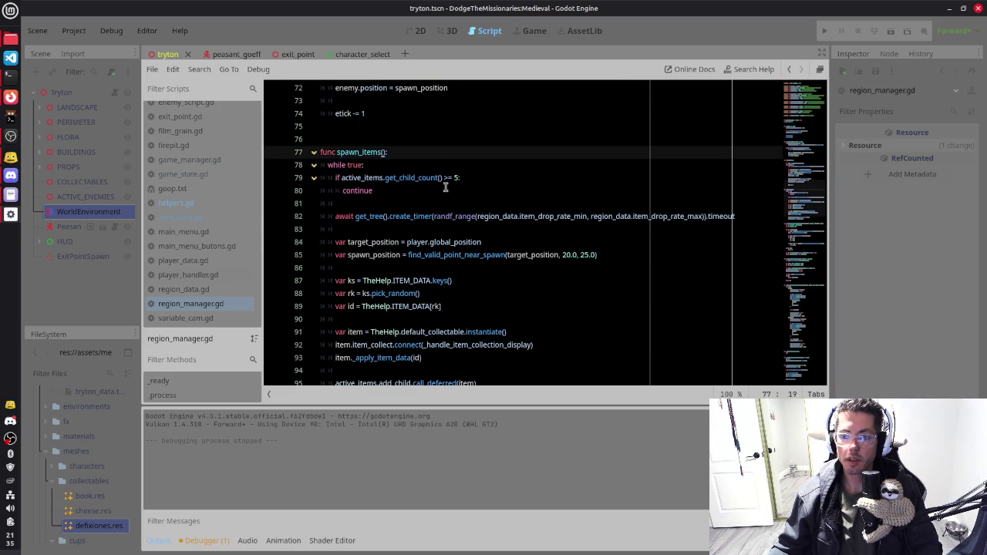
{"action": "left_click", "coordinate": [470, 178]}
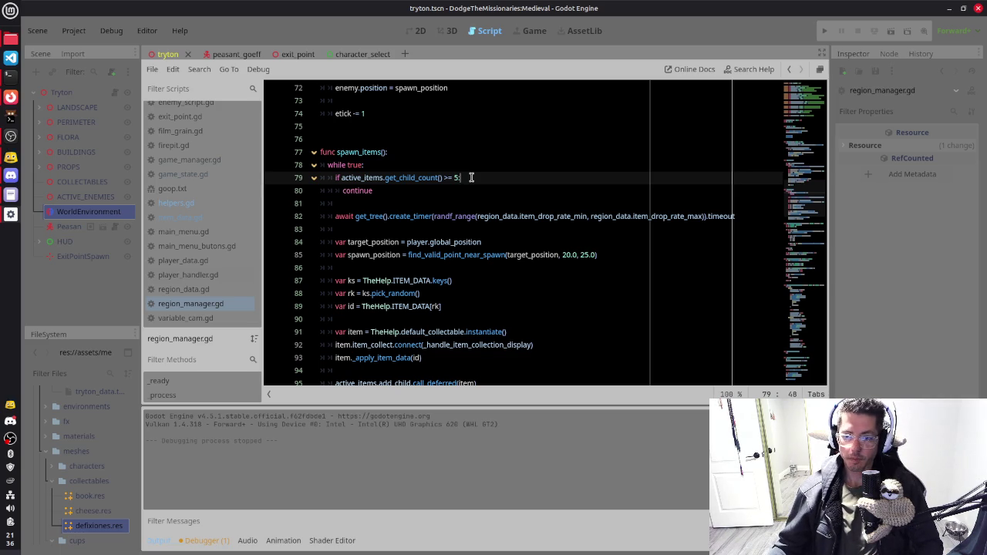
Step: Select the line that adds the item, then inspect find_valid_point_near_spawn around lines 106–112
{"action": "scroll", "coordinate": [470, 177], "scroll_direction": "down", "scroll_amount": 1}
{"action": "left_click", "coordinate": [442, 345]}
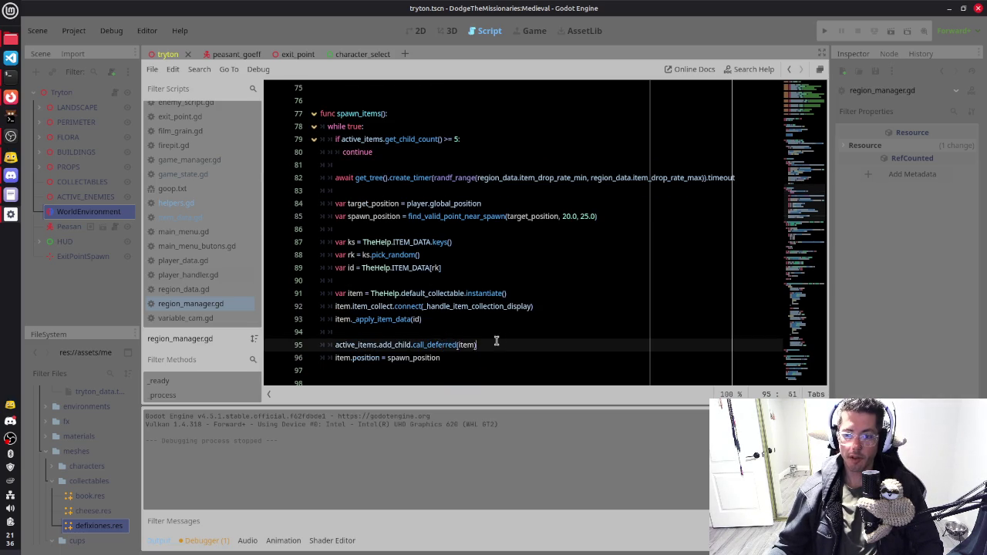
{"action": "key", "text": "shift+Home"}
{"action": "key", "text": "shift+Home"}
{"action": "scroll", "coordinate": [501, 333], "scroll_direction": "down", "scroll_amount": 2}
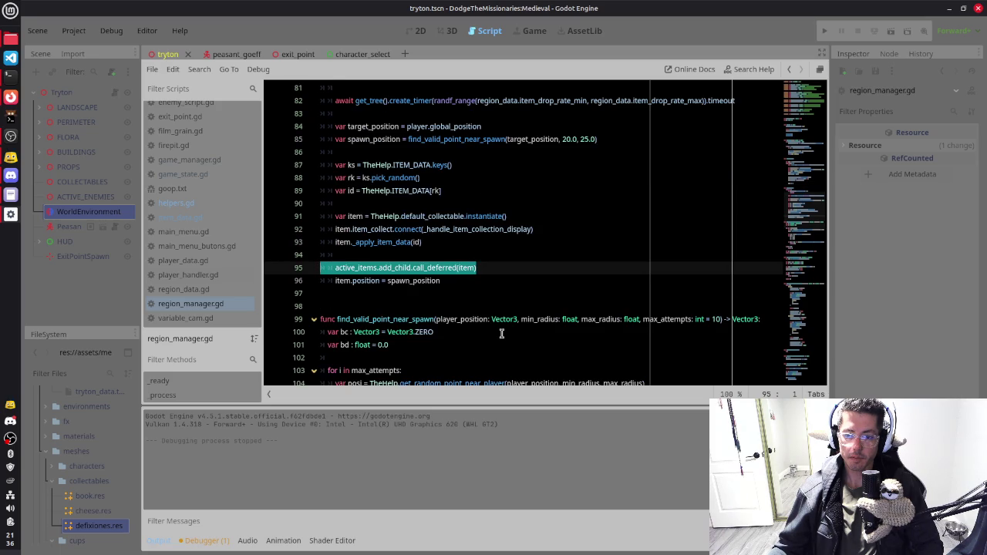
{"action": "scroll", "coordinate": [501, 333], "scroll_direction": "down", "scroll_amount": 2}
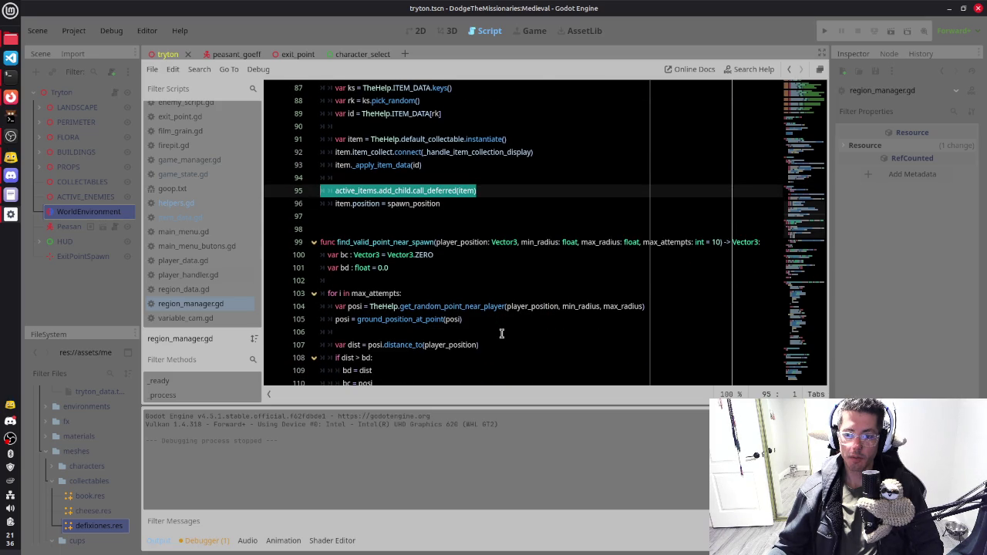
{"action": "scroll", "coordinate": [501, 333], "scroll_direction": "down", "scroll_amount": 2}
{"action": "scroll", "coordinate": [501, 333], "scroll_direction": "down", "scroll_amount": 2}
{"action": "scroll", "coordinate": [501, 333], "scroll_direction": "down", "scroll_amount": 2}
{"action": "scroll", "coordinate": [501, 333], "scroll_direction": "up", "scroll_amount": 3}
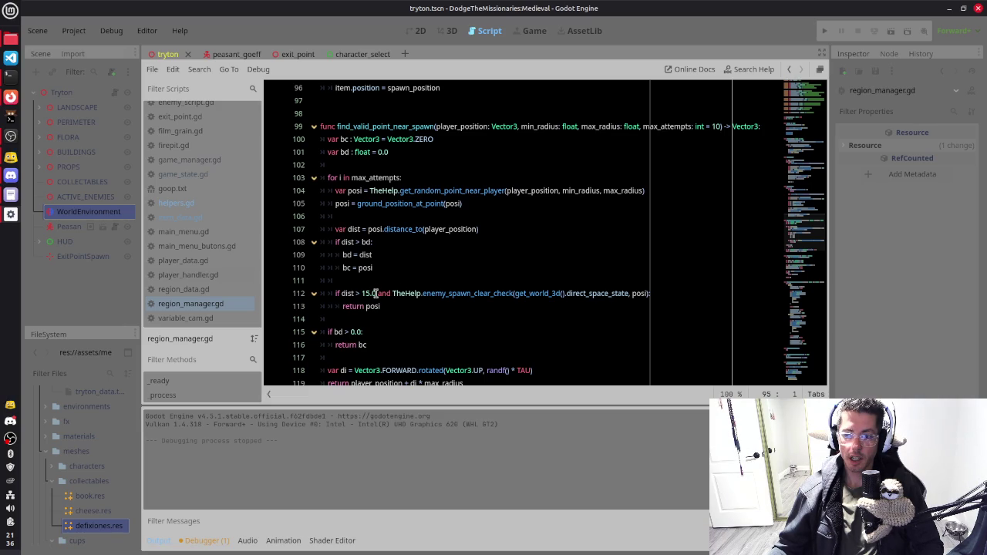
{"action": "left_click", "coordinate": [375, 293]}
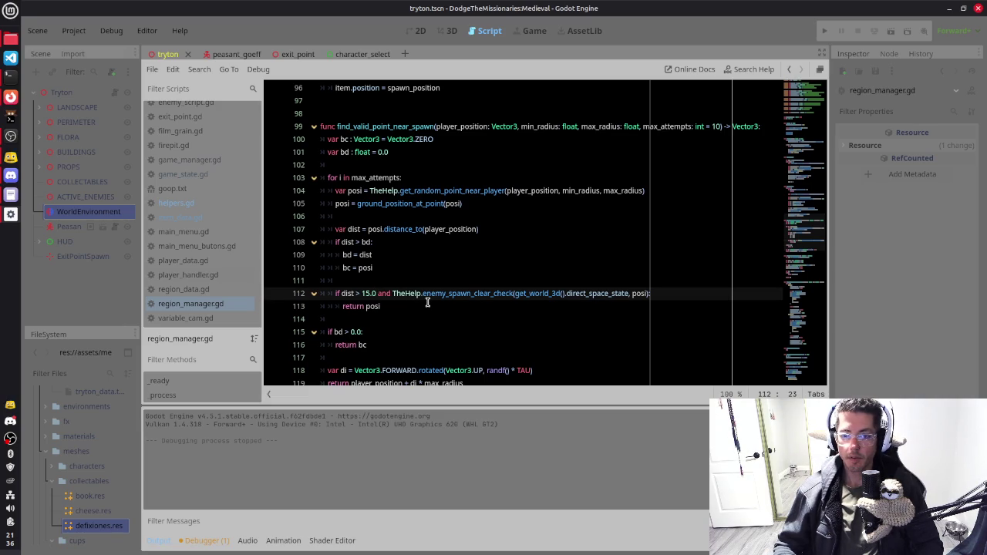
{"action": "key", "text": "Up"}
{"action": "key", "text": "Up"}
{"action": "key", "text": "Up"}
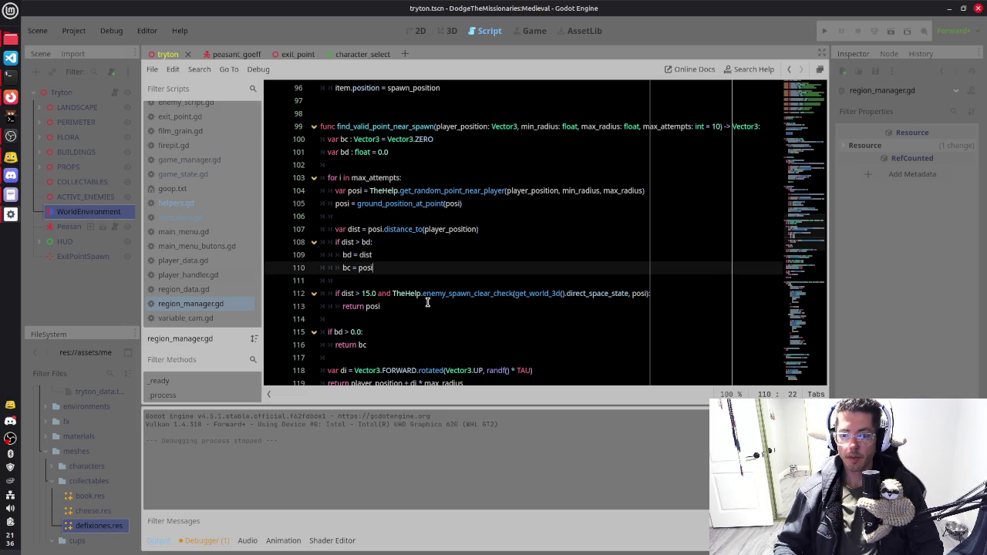
Step: Return to the spawn_items loop, placing the caret on the continue line 80, then the while true: line 78
{"action": "scroll", "coordinate": [428, 302], "scroll_direction": "up", "scroll_amount": 1}
{"action": "scroll", "coordinate": [427, 302], "scroll_direction": "up", "scroll_amount": 4}
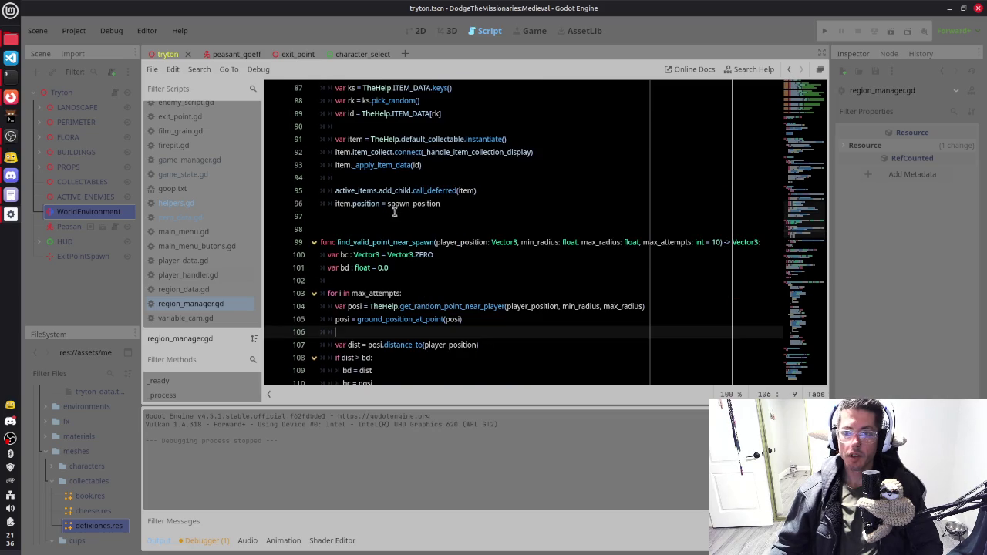
{"action": "scroll", "coordinate": [357, 208], "scroll_direction": "up", "scroll_amount": 1}
{"action": "scroll", "coordinate": [395, 219], "scroll_direction": "up", "scroll_amount": 3}
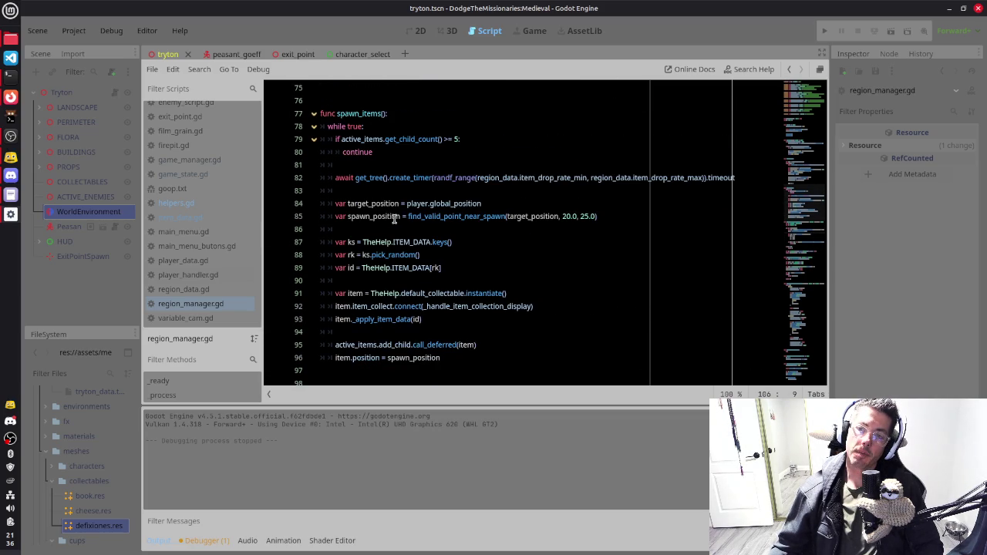
{"action": "left_click", "coordinate": [386, 150]}
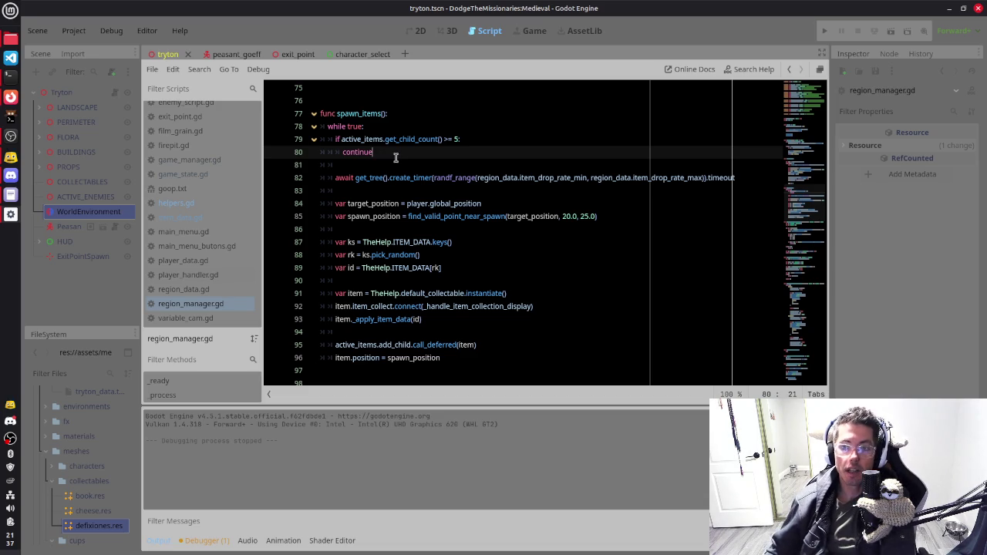
{"action": "left_click", "coordinate": [362, 123]}
{"action": "left_click_drag", "start_coordinate": [327, 126], "coordinate": [367, 133]}
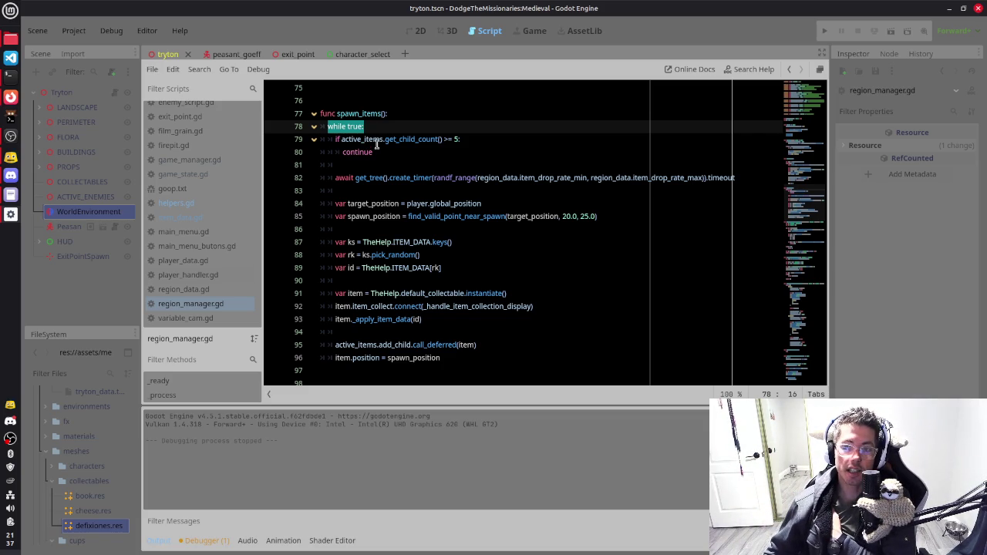
{"action": "left_click", "coordinate": [375, 139]}
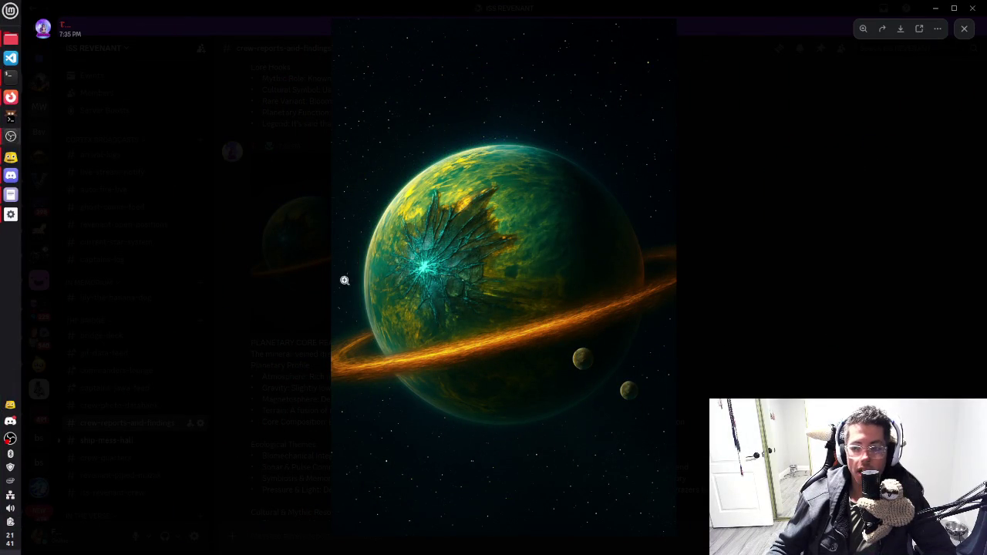
Step: Close the planet image and highlight the PLANETARY CORE READING lore text
{"action": "left_click", "coordinate": [798, 326]}
{"action": "scroll", "coordinate": [332, 359], "scroll_direction": "down", "scroll_amount": 3}
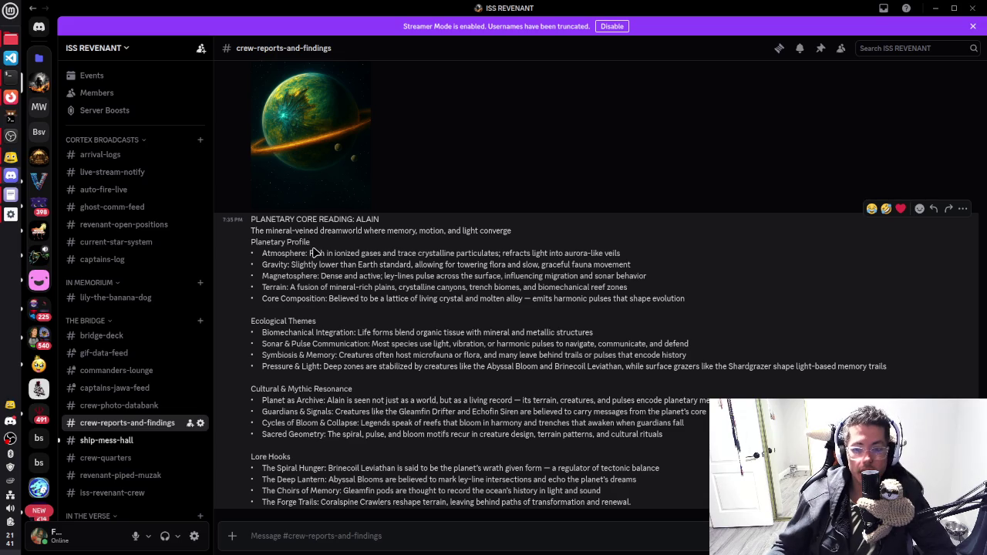
{"action": "mouse_move", "coordinate": [251, 223]}
{"action": "left_mouse_down"}
{"action": "mouse_move", "coordinate": [278, 236]}
{"action": "mouse_move", "coordinate": [324, 288]}
{"action": "mouse_move", "coordinate": [428, 469]}
{"action": "mouse_move", "coordinate": [654, 518]}
{"action": "mouse_move", "coordinate": [665, 512]}
{"action": "left_mouse_up"}
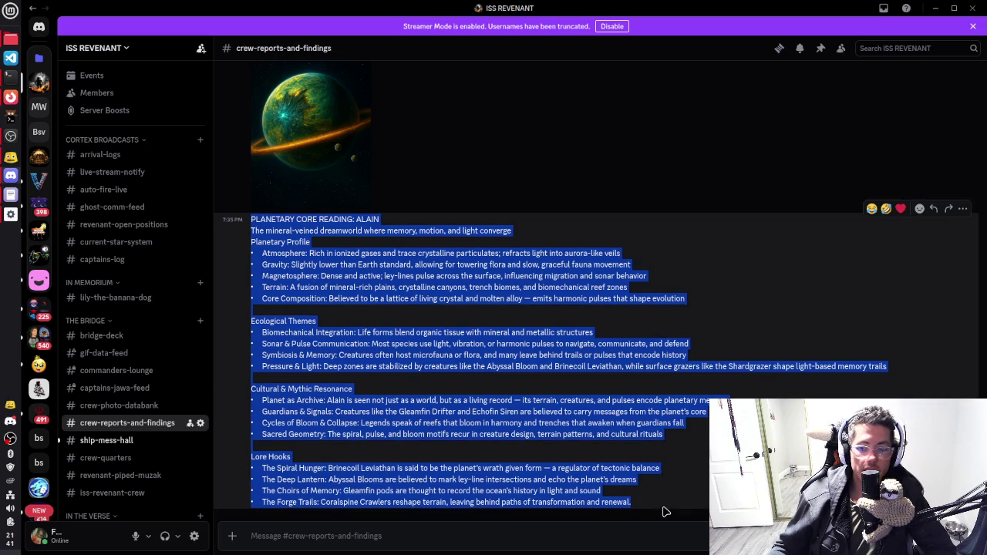
{"action": "scroll", "coordinate": [660, 347], "scroll_direction": "up", "scroll_amount": 3}
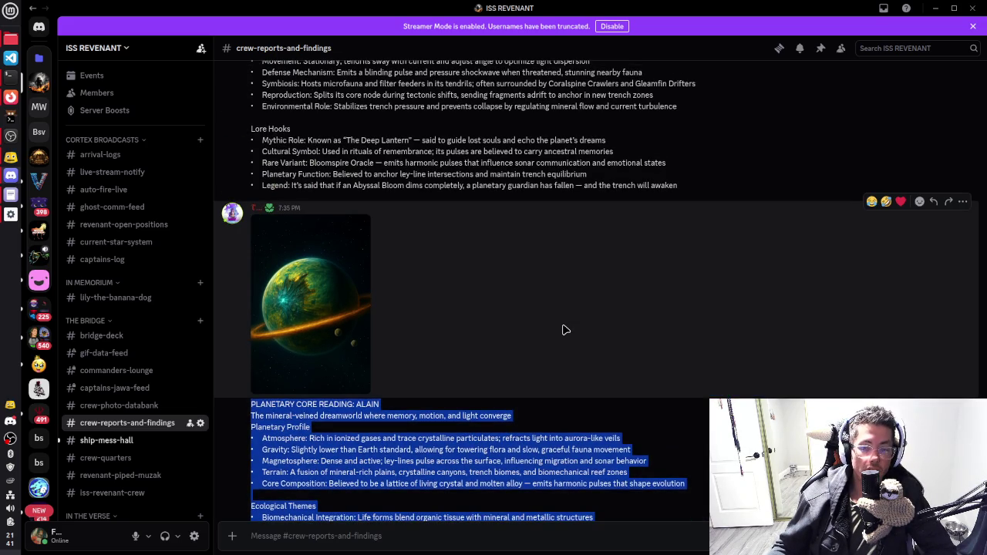
{"action": "left_click", "coordinate": [564, 329]}
{"action": "scroll", "coordinate": [564, 329], "scroll_direction": "up", "scroll_amount": 10}
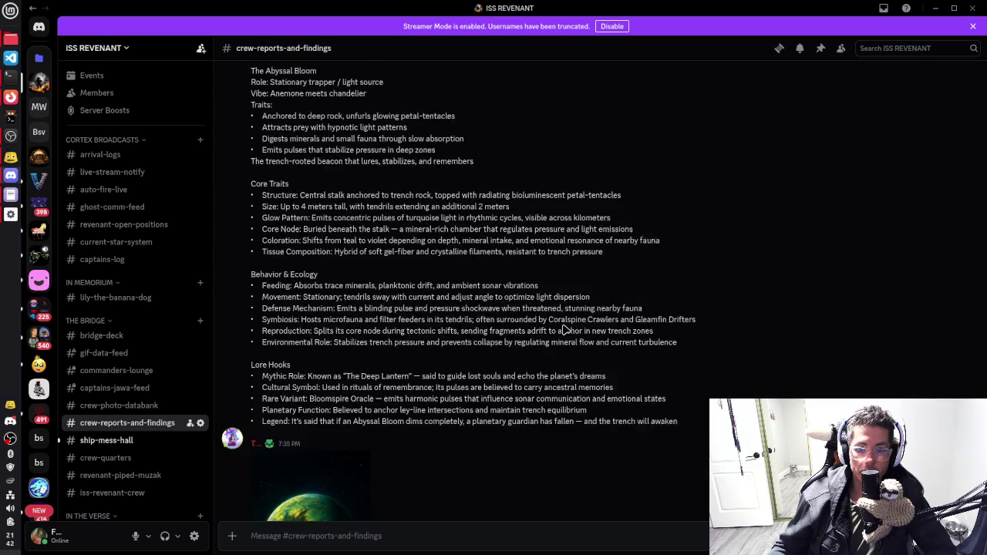
{"action": "scroll", "coordinate": [529, 322], "scroll_direction": "up", "scroll_amount": 3}
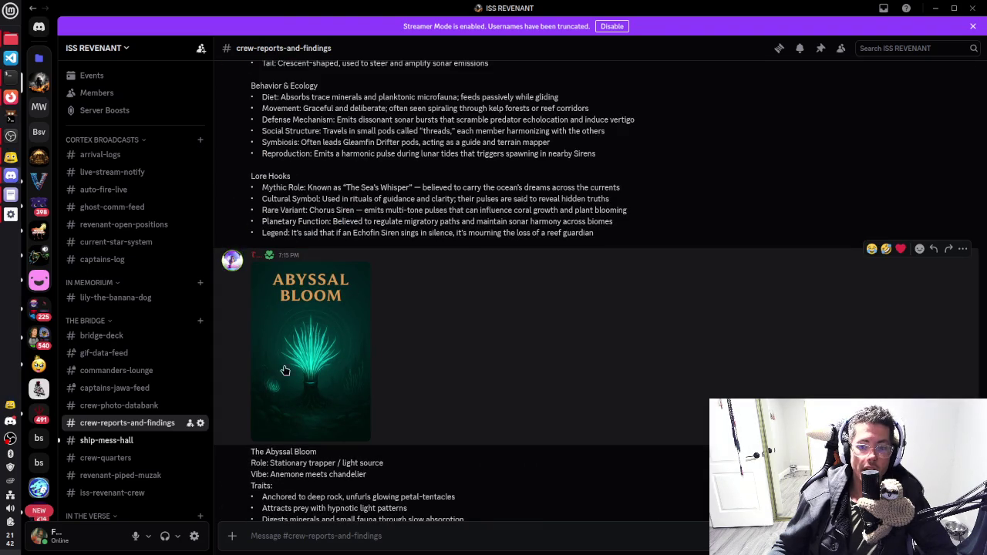
Step: View the Abyssal Bloom and Coralspine Crawler artwork full size, then highlight the Crawler's traits
{"action": "left_click", "coordinate": [332, 347]}
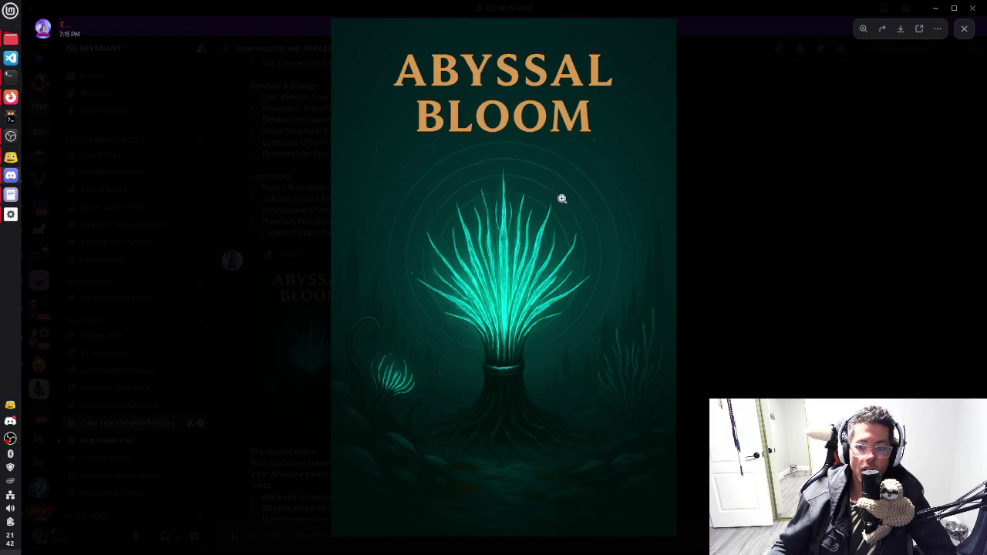
{"action": "left_click", "coordinate": [737, 295]}
{"action": "scroll", "coordinate": [494, 296], "scroll_direction": "up", "scroll_amount": 10}
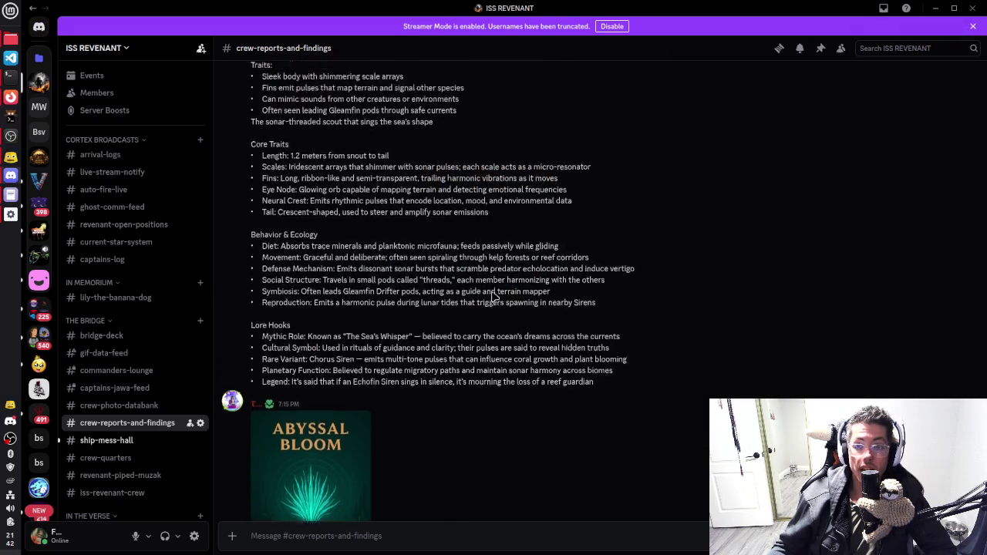
{"action": "scroll", "coordinate": [494, 297], "scroll_direction": "up", "scroll_amount": 3}
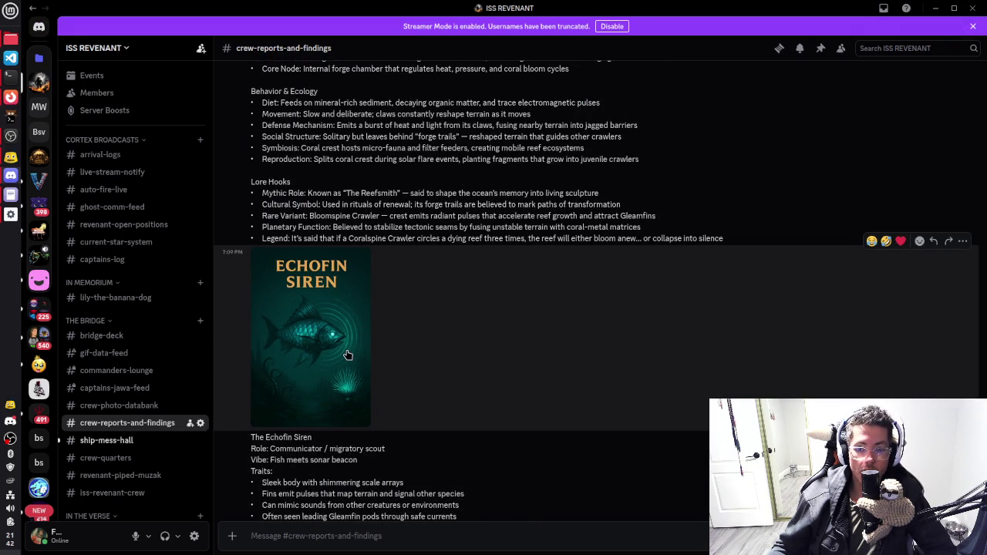
{"action": "scroll", "coordinate": [514, 348], "scroll_direction": "up", "scroll_amount": 7}
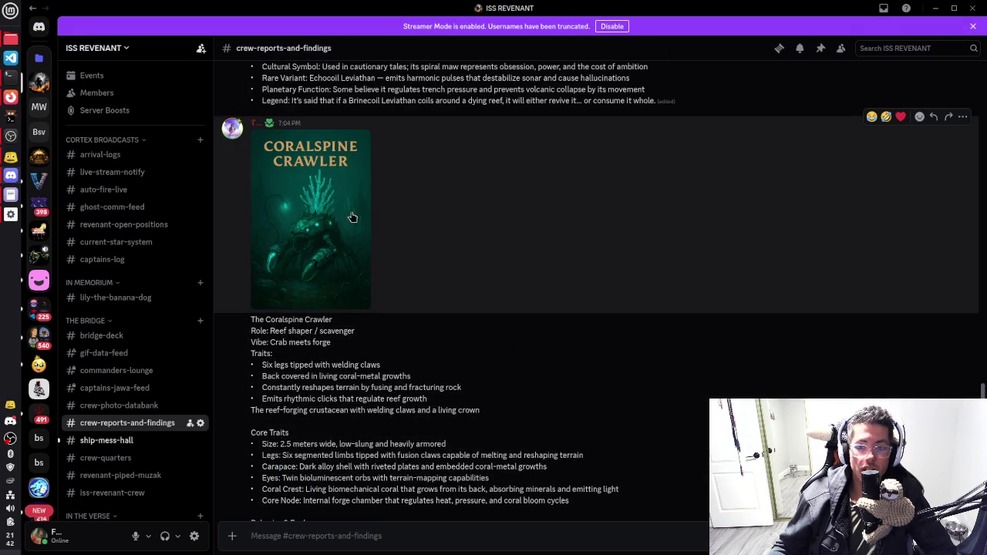
{"action": "left_click", "coordinate": [353, 230]}
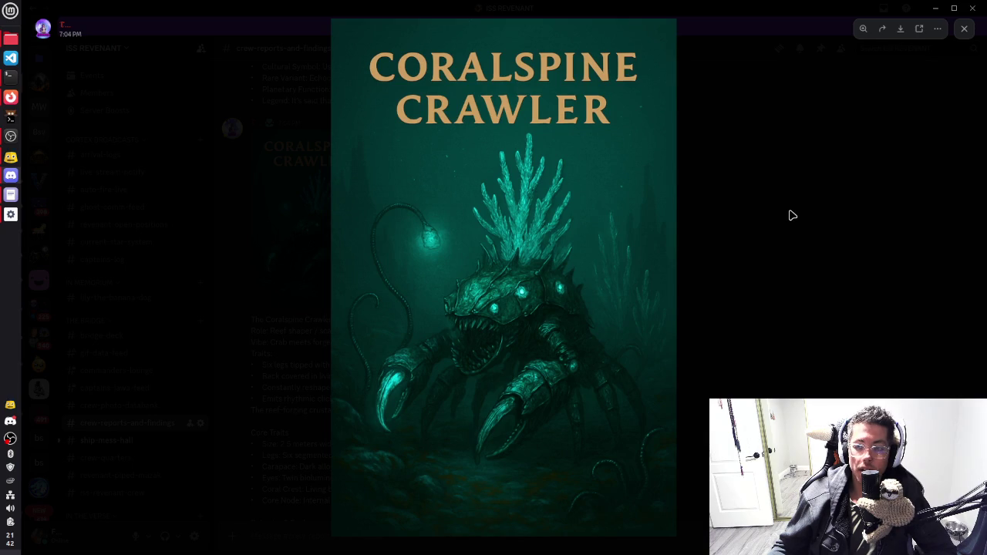
{"action": "left_click", "coordinate": [792, 216]}
{"action": "mouse_move", "coordinate": [265, 342]}
{"action": "left_mouse_down"}
{"action": "mouse_move", "coordinate": [463, 456]}
{"action": "mouse_move", "coordinate": [570, 501]}
{"action": "left_mouse_up"}
Step: Scroll up to the seabed plant artwork and view it full size
{"action": "scroll", "coordinate": [331, 428], "scroll_direction": "down", "scroll_amount": 1}
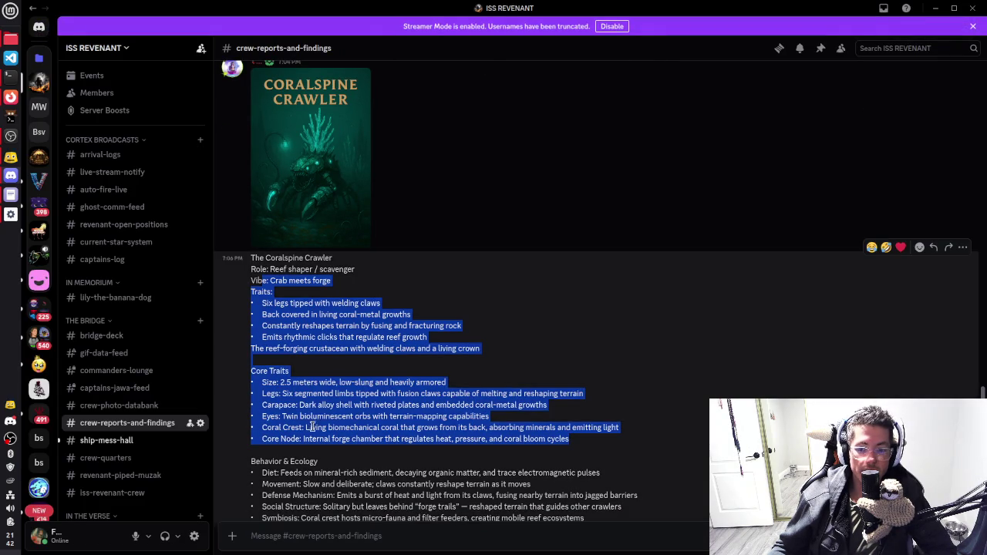
{"action": "scroll", "coordinate": [478, 375], "scroll_direction": "up", "scroll_amount": 10}
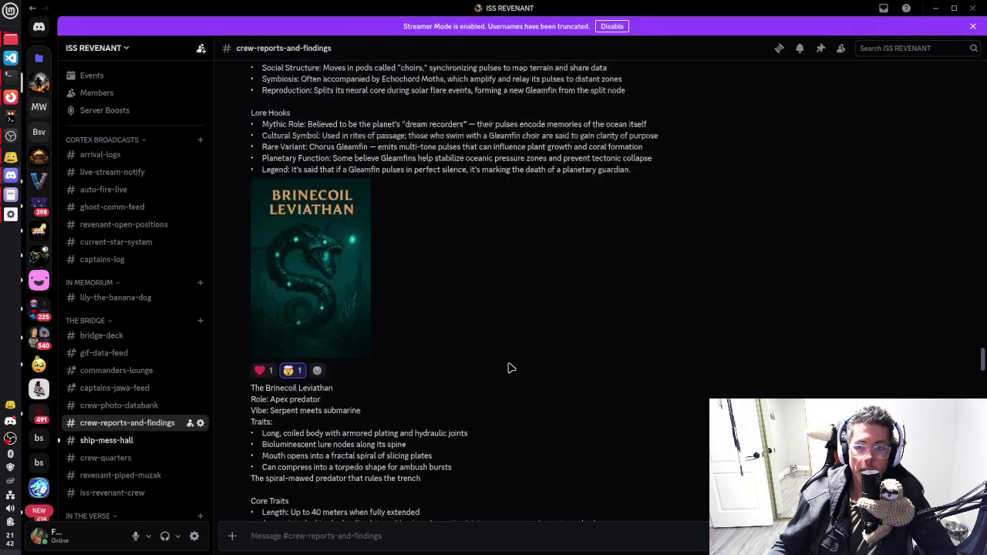
{"action": "scroll", "coordinate": [344, 356], "scroll_direction": "up", "scroll_amount": 3}
{"action": "scroll", "coordinate": [440, 333], "scroll_direction": "up", "scroll_amount": 3}
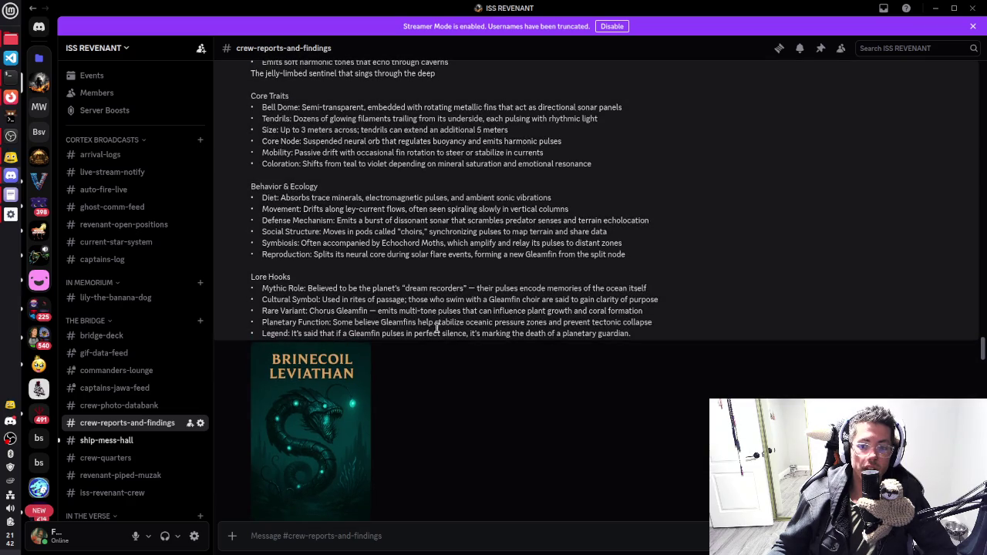
{"action": "scroll", "coordinate": [366, 407], "scroll_direction": "down", "scroll_amount": 2}
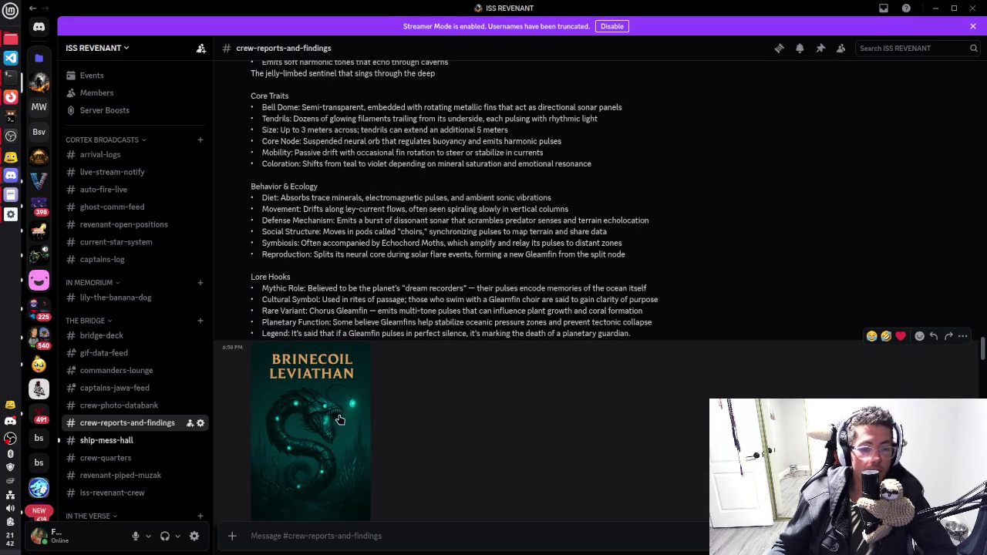
{"action": "scroll", "coordinate": [465, 289], "scroll_direction": "up", "scroll_amount": 5}
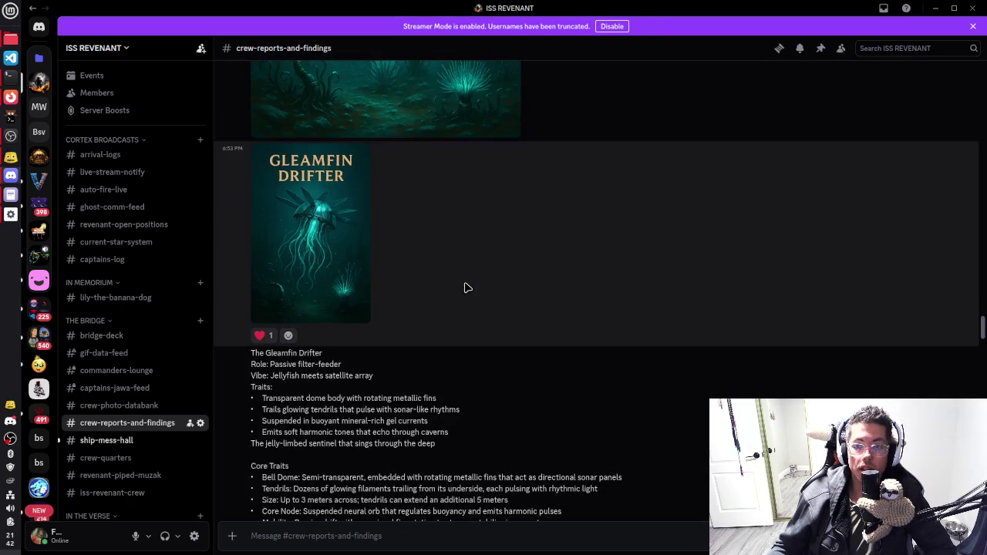
{"action": "scroll", "coordinate": [434, 224], "scroll_direction": "up", "scroll_amount": 4}
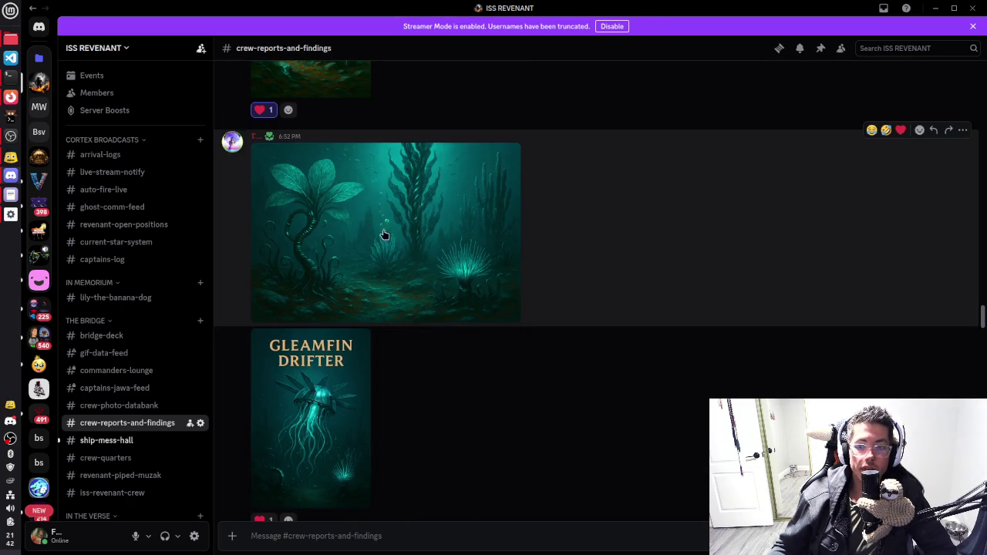
{"action": "left_click", "coordinate": [366, 229]}
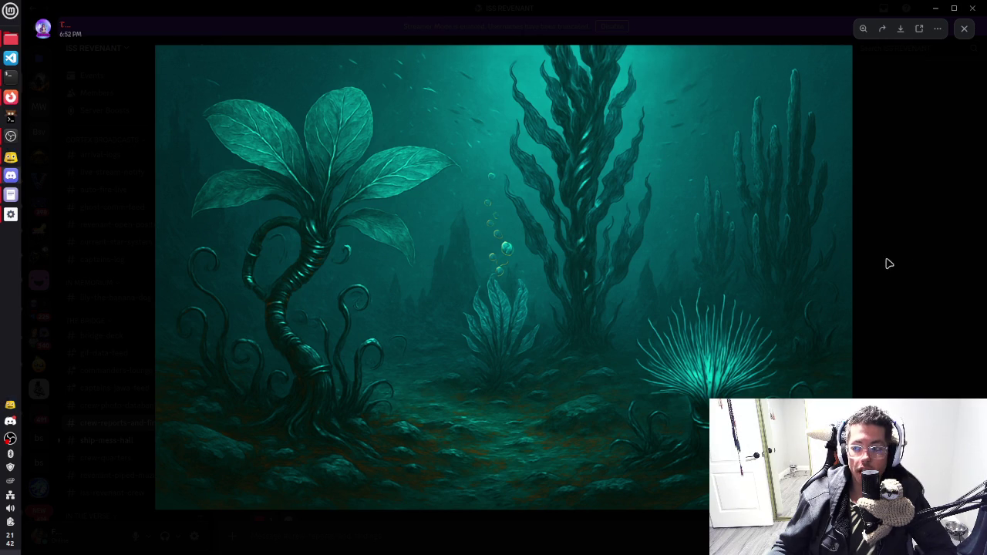
{"action": "key", "text": "Escape"}
Step: View the first planet surface image full size, then enlarge the Shardgrazer artwork
{"action": "scroll", "coordinate": [407, 273], "scroll_direction": "up", "scroll_amount": 8}
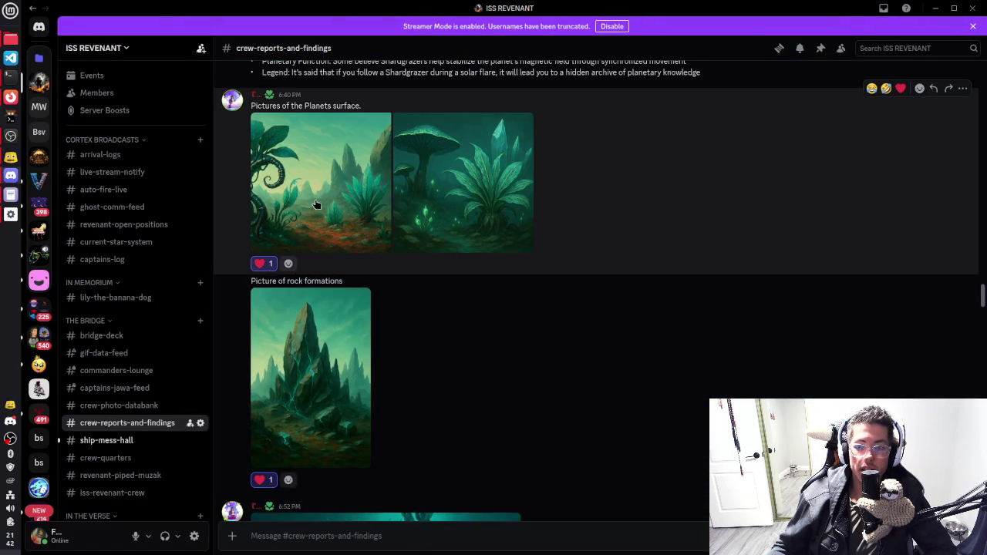
{"action": "left_click", "coordinate": [314, 204]}
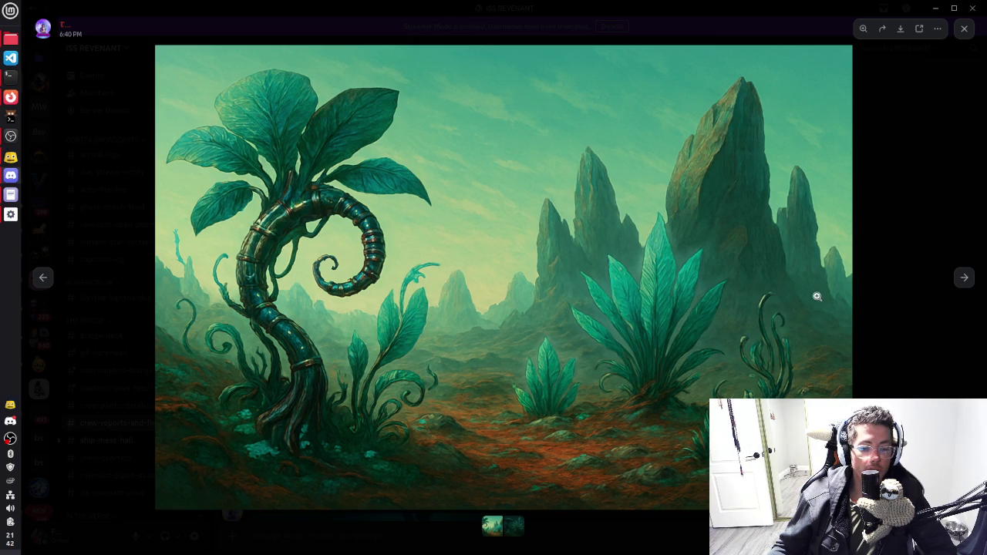
{"action": "left_click", "coordinate": [869, 230]}
{"action": "scroll", "coordinate": [591, 368], "scroll_direction": "up", "scroll_amount": 10}
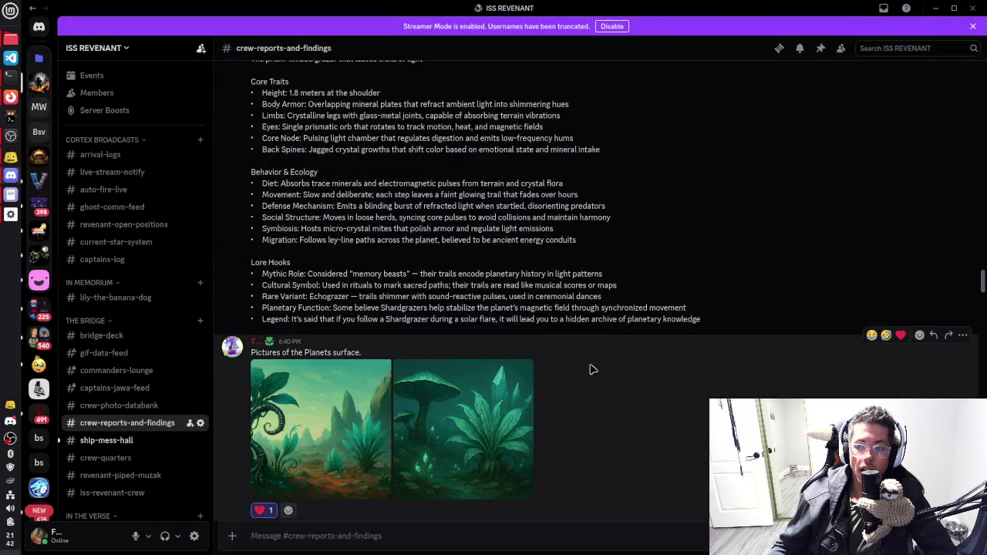
{"action": "scroll", "coordinate": [486, 320], "scroll_direction": "up", "scroll_amount": 4}
{"action": "left_click", "coordinate": [340, 370]}
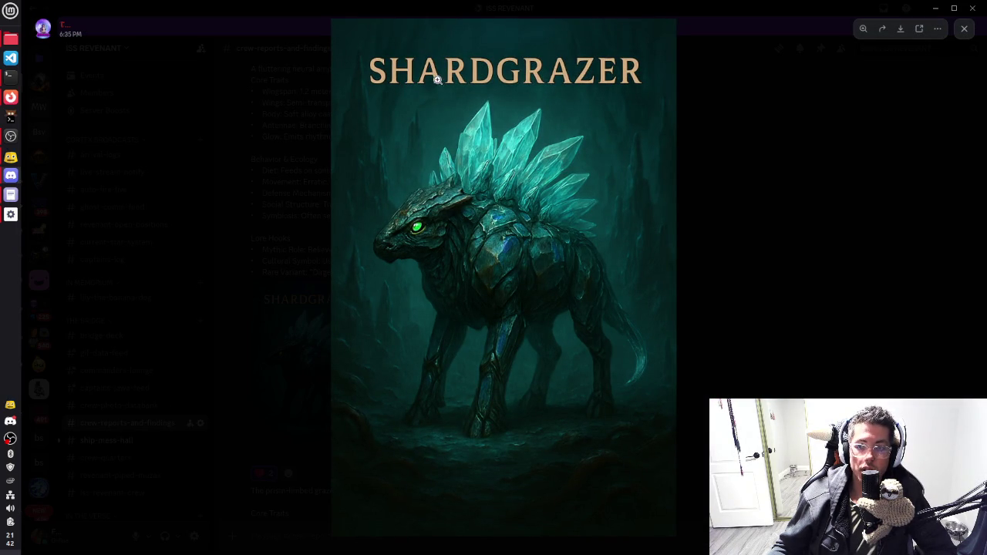
Step: Close the Shardgrazer art and highlight its 1.8 meters shoulder height and Limbs description
{"action": "left_click", "coordinate": [781, 228]}
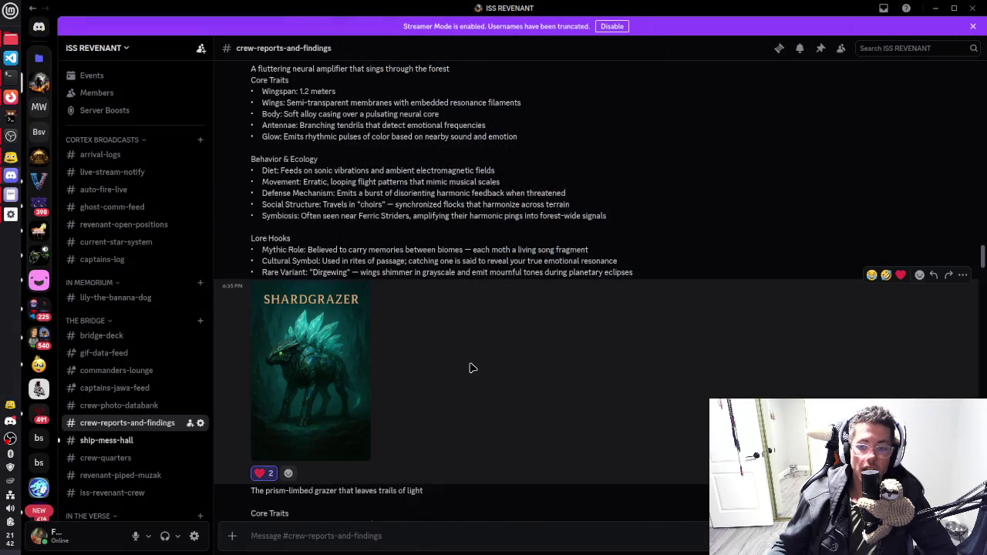
{"action": "scroll", "coordinate": [469, 368], "scroll_direction": "down", "scroll_amount": 2}
{"action": "left_click_drag", "start_coordinate": [293, 462], "coordinate": [400, 465]}
{"action": "left_click_drag", "start_coordinate": [327, 486], "coordinate": [376, 486]}
{"action": "scroll", "coordinate": [305, 489], "scroll_direction": "down", "scroll_amount": 2}
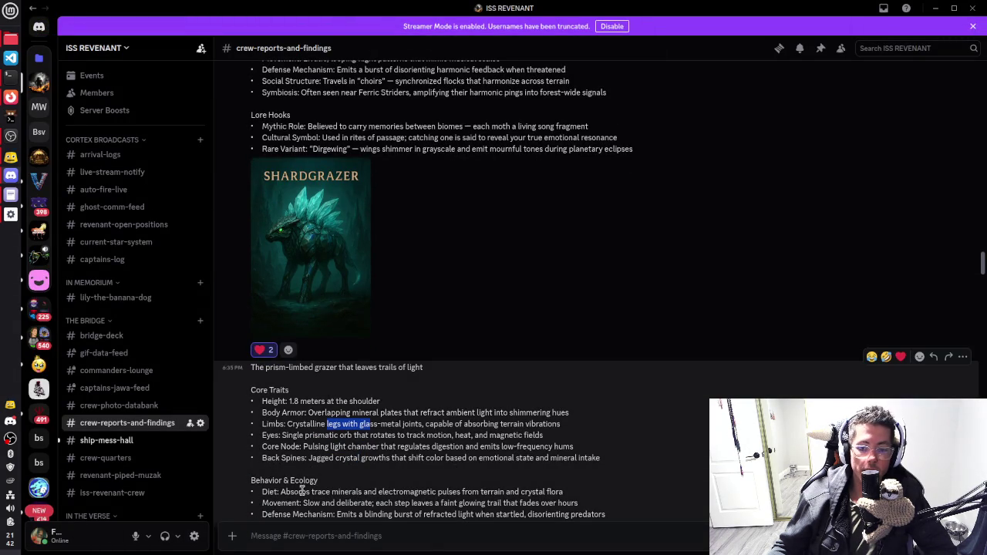
{"action": "scroll", "coordinate": [532, 273], "scroll_direction": "up", "scroll_amount": 5}
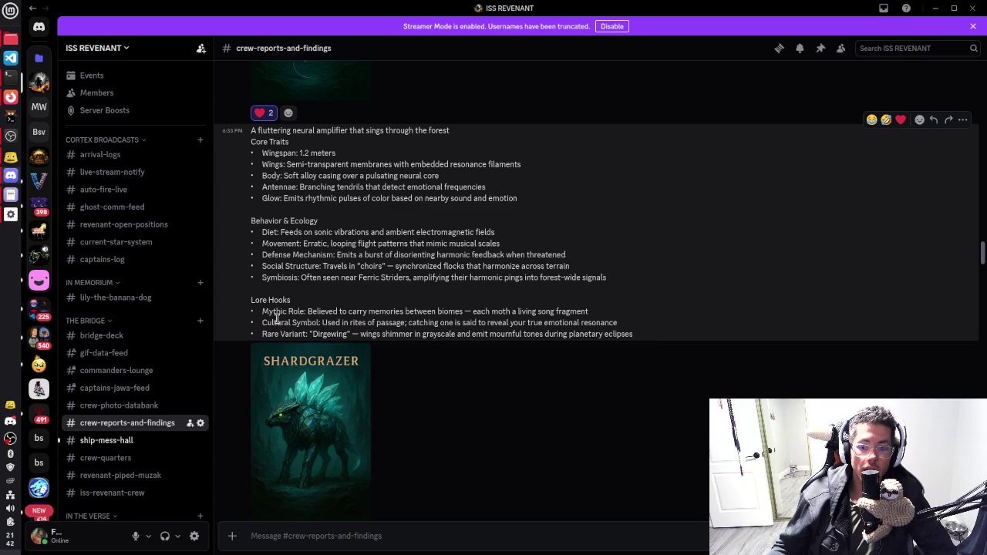
{"action": "left_click_drag", "start_coordinate": [262, 322], "coordinate": [455, 322]}
{"action": "scroll", "coordinate": [439, 205], "scroll_direction": "up", "scroll_amount": 7}
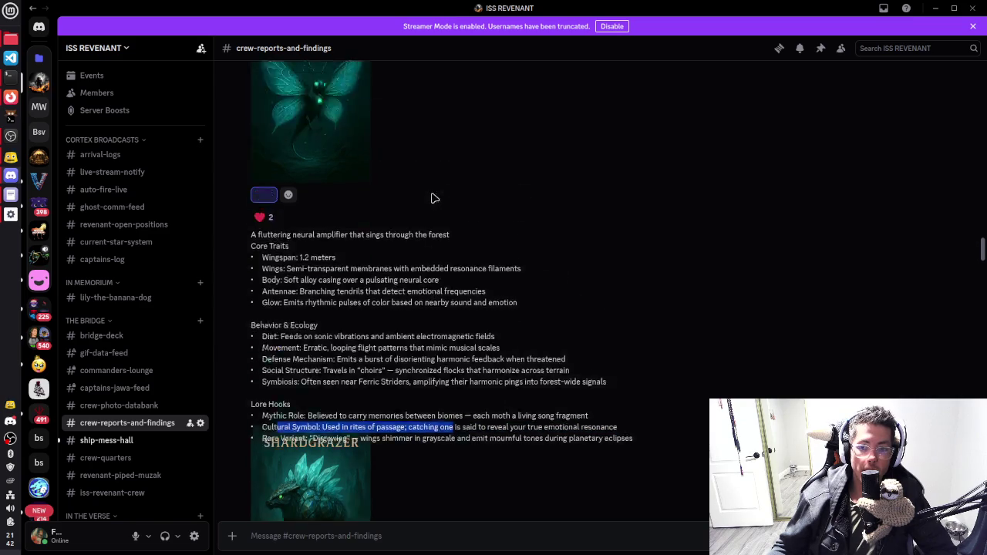
Step: View the Echochord Moth and Glintspine Raptor artwork full size
{"action": "left_click", "coordinate": [310, 308]}
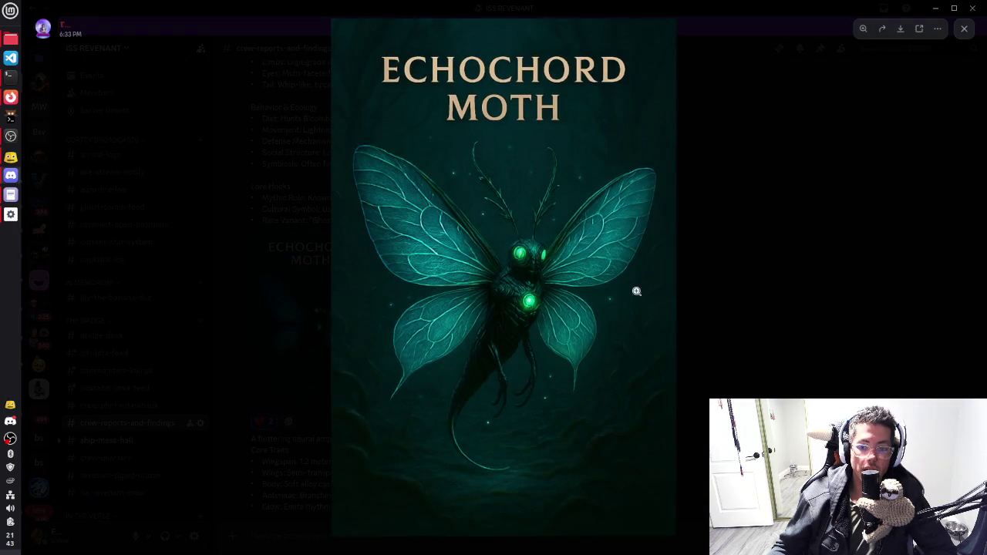
{"action": "left_click", "coordinate": [753, 268]}
{"action": "scroll", "coordinate": [460, 298], "scroll_direction": "up", "scroll_amount": 7}
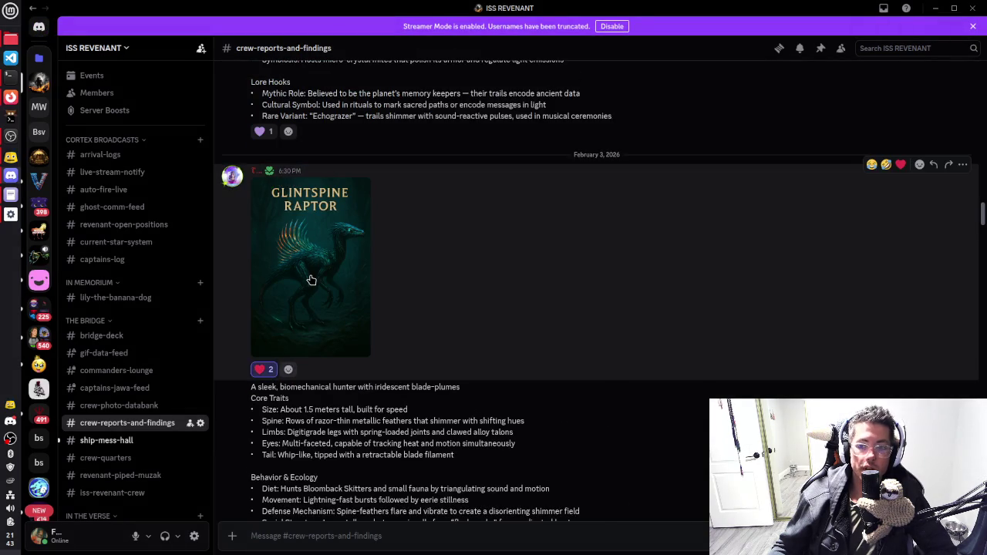
{"action": "left_click", "coordinate": [308, 280]}
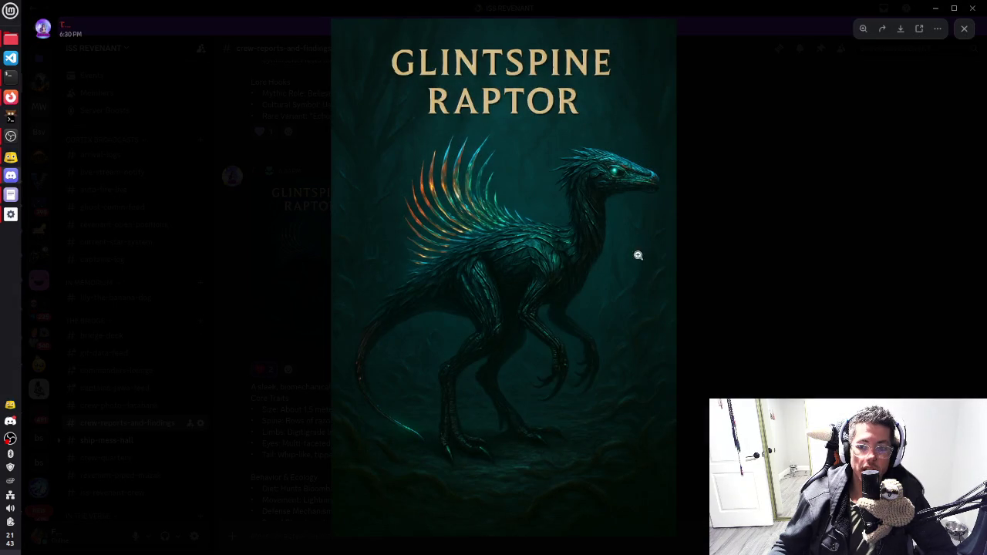
{"action": "left_click", "coordinate": [762, 200]}
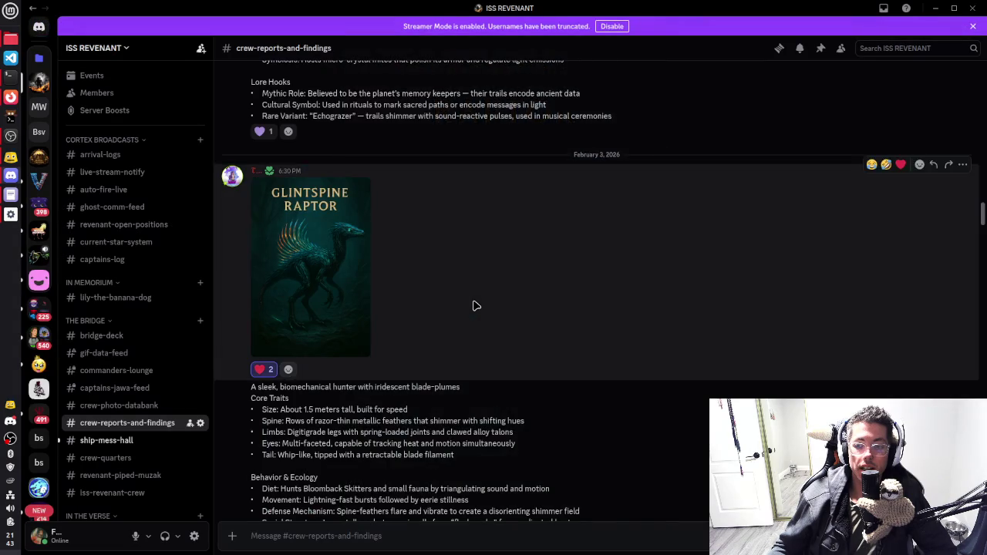
Step: Scroll to the Brinecoil Leviathan post and view its artwork full size
{"action": "scroll", "coordinate": [473, 304], "scroll_direction": "up", "scroll_amount": 8}
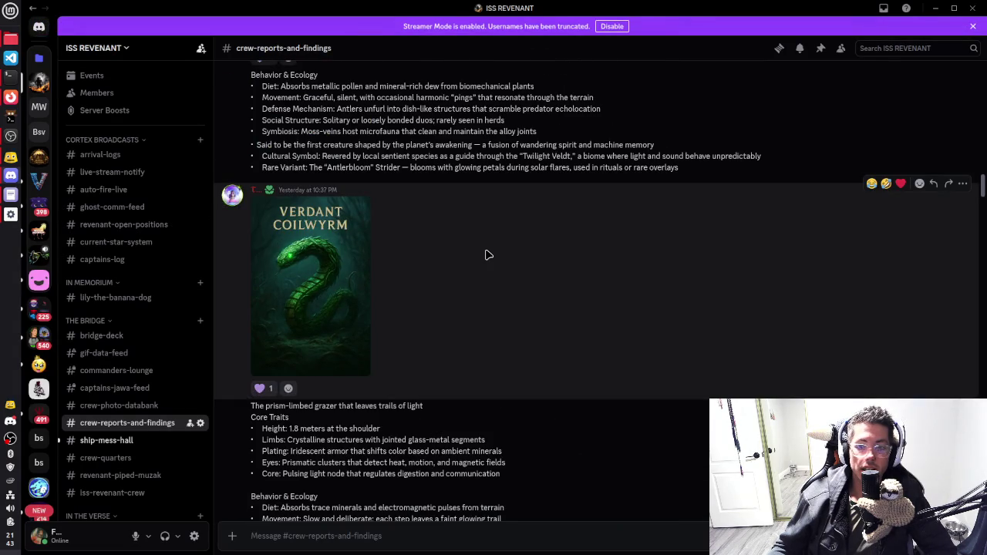
{"action": "scroll", "coordinate": [476, 255], "scroll_direction": "up", "scroll_amount": 11}
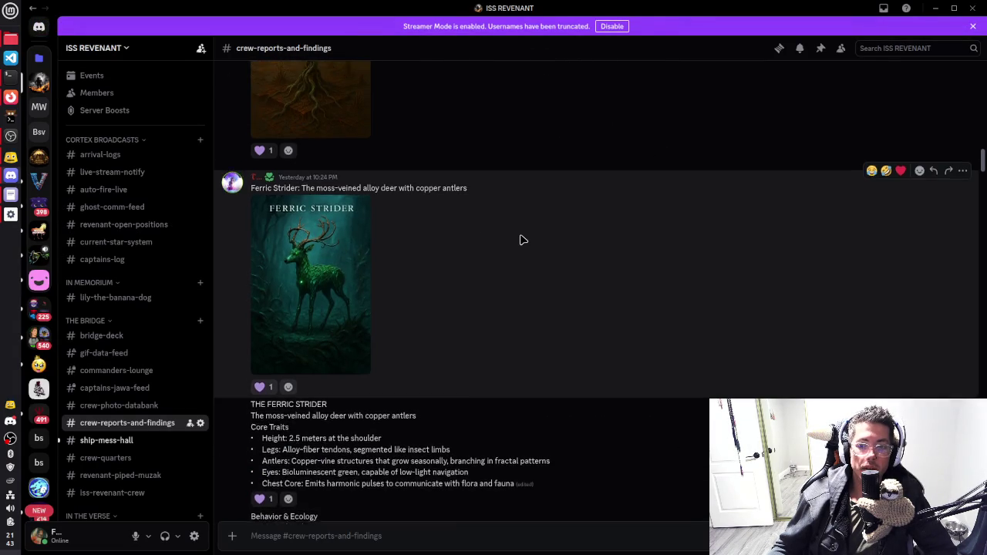
{"action": "scroll", "coordinate": [522, 240], "scroll_direction": "up", "scroll_amount": 5}
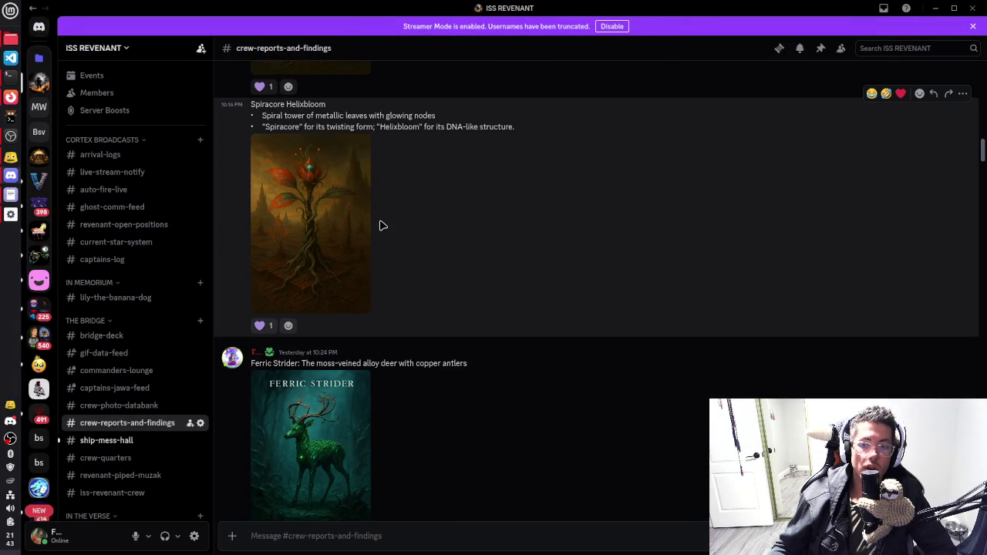
{"action": "scroll", "coordinate": [379, 225], "scroll_direction": "up", "scroll_amount": 11}
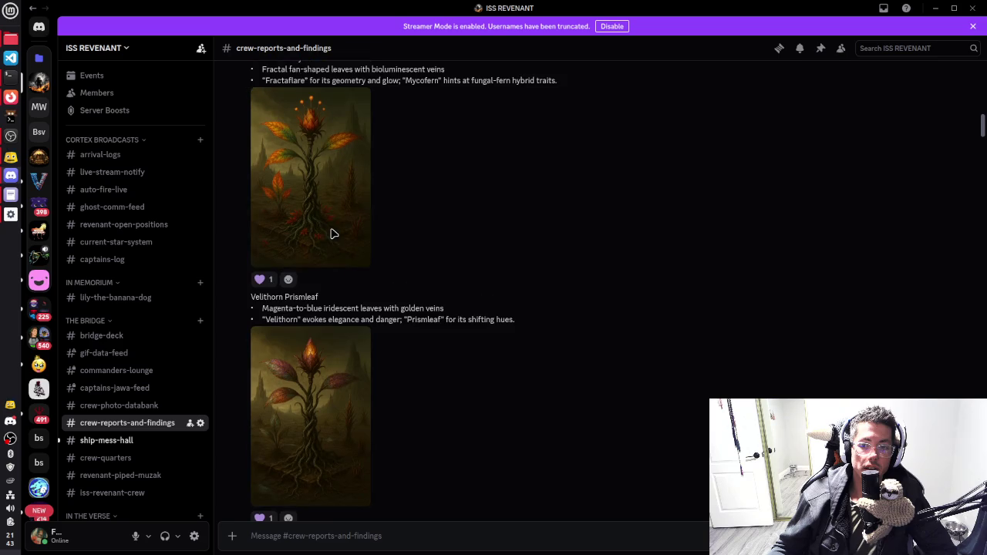
{"action": "scroll", "coordinate": [331, 234], "scroll_direction": "up", "scroll_amount": 3}
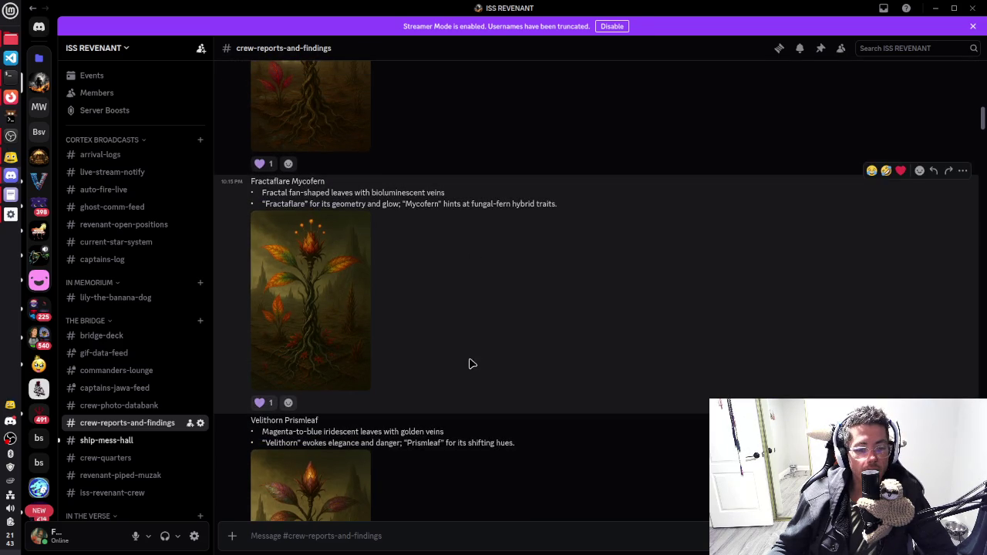
{"action": "scroll", "coordinate": [479, 293], "scroll_direction": "down", "scroll_amount": 15}
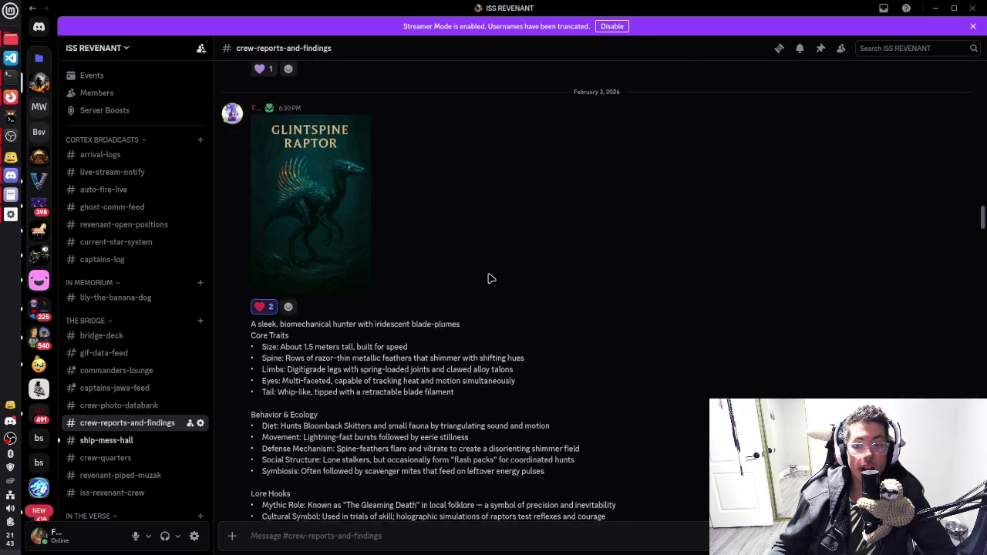
{"action": "scroll", "coordinate": [492, 279], "scroll_direction": "down", "scroll_amount": 20}
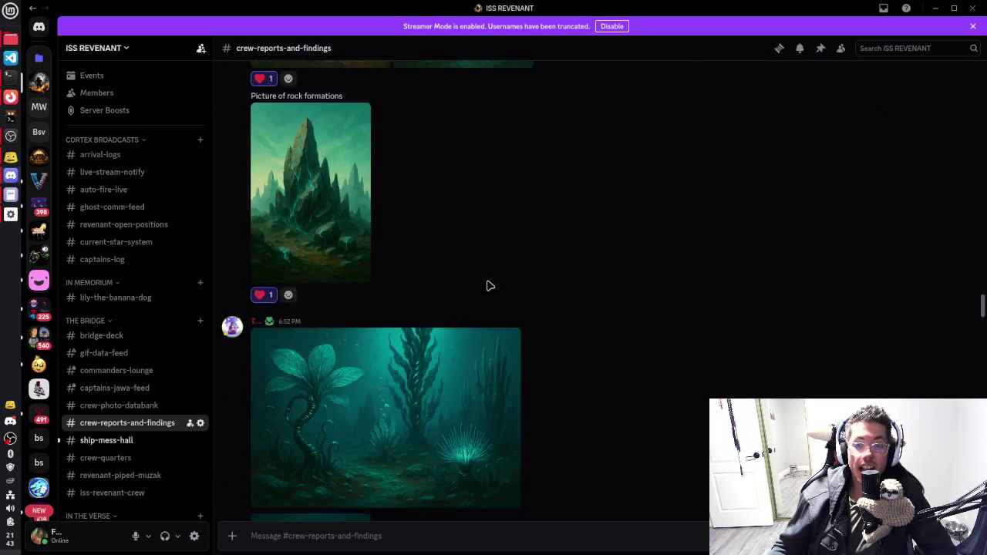
{"action": "scroll", "coordinate": [487, 286], "scroll_direction": "down", "scroll_amount": 20}
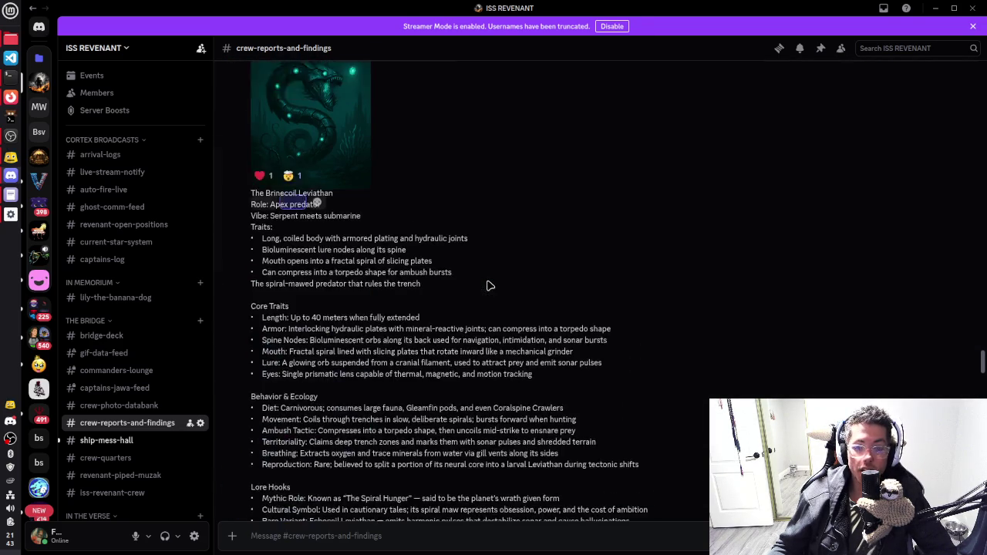
{"action": "scroll", "coordinate": [489, 285], "scroll_direction": "down", "scroll_amount": 2}
{"action": "scroll", "coordinate": [465, 157], "scroll_direction": "up", "scroll_amount": 3}
{"action": "left_click", "coordinate": [318, 239]}
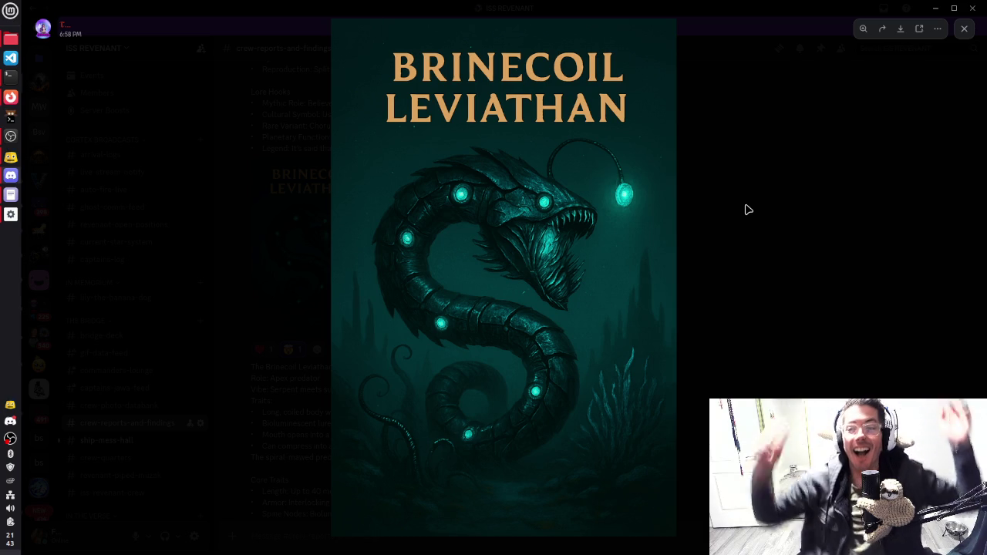
{"action": "left_click", "coordinate": [746, 209]}
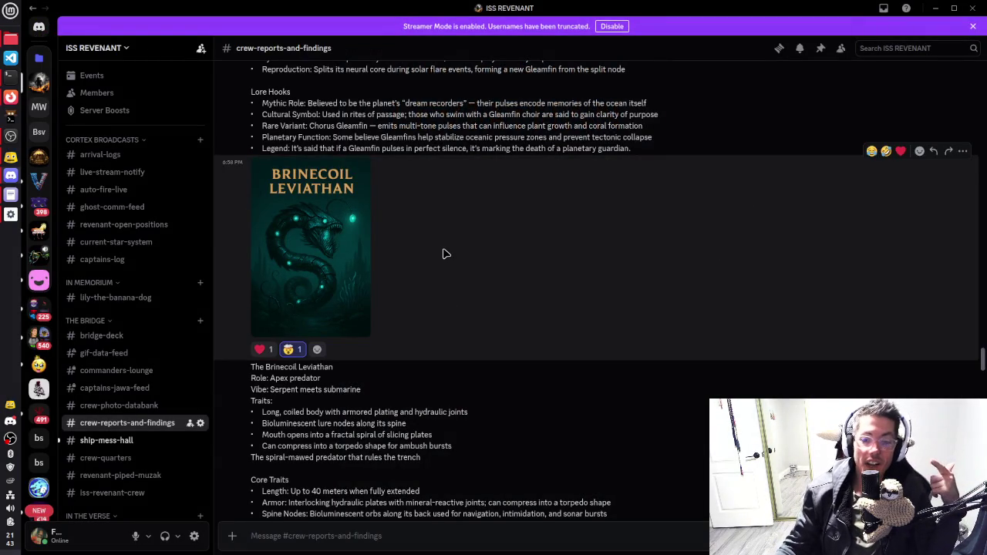
Step: Highlight the Leviathan's Role and Vibe lines, its extended length, and its diet description
{"action": "scroll", "coordinate": [386, 301], "scroll_direction": "down", "scroll_amount": 2}
{"action": "left_click_drag", "start_coordinate": [254, 321], "coordinate": [337, 322]}
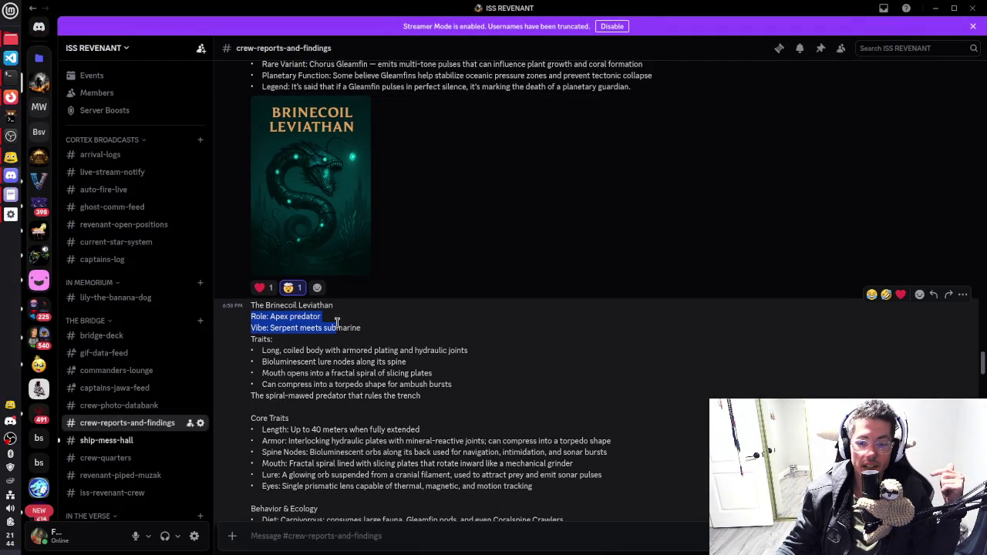
{"action": "left_click", "coordinate": [435, 353]}
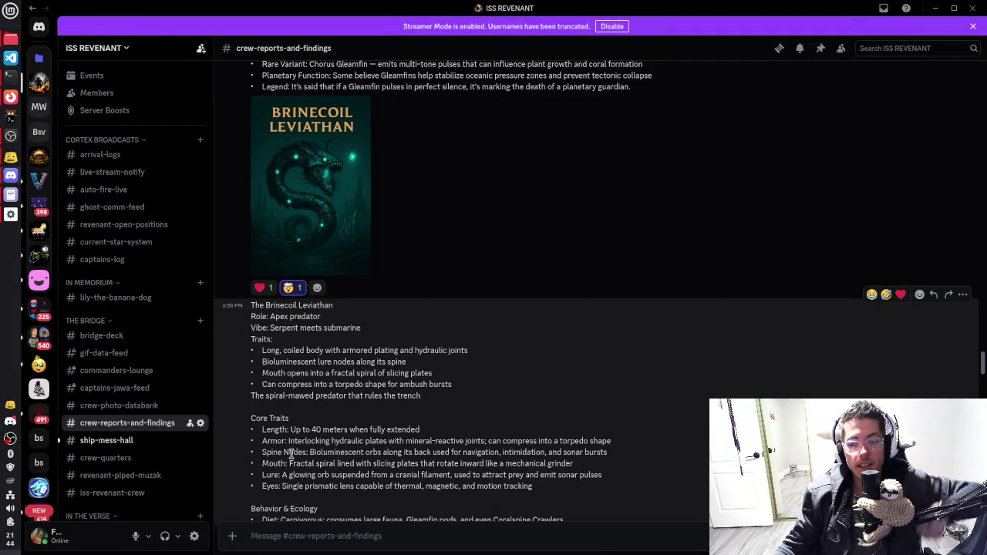
{"action": "left_click_drag", "start_coordinate": [323, 430], "coordinate": [421, 430]}
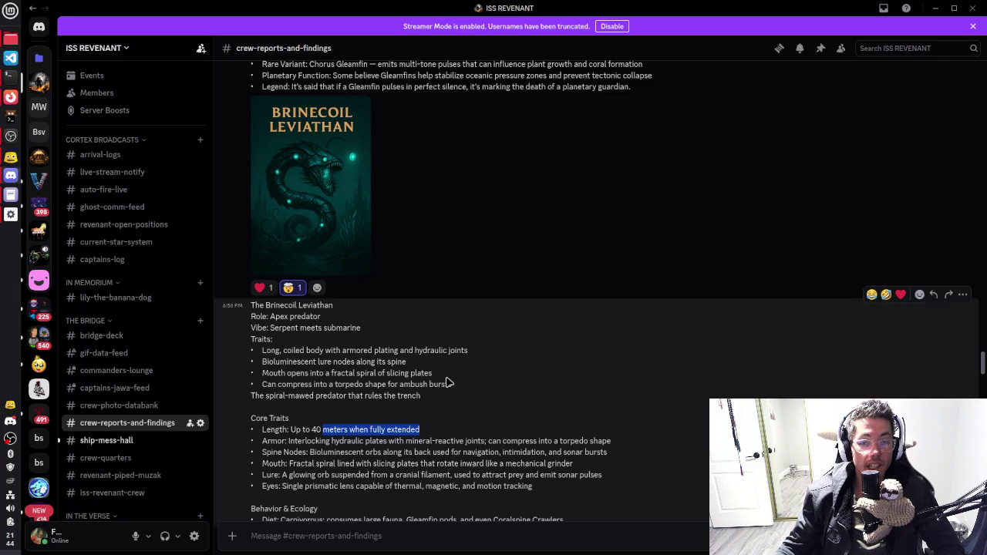
{"action": "scroll", "coordinate": [441, 379], "scroll_direction": "down", "scroll_amount": 2}
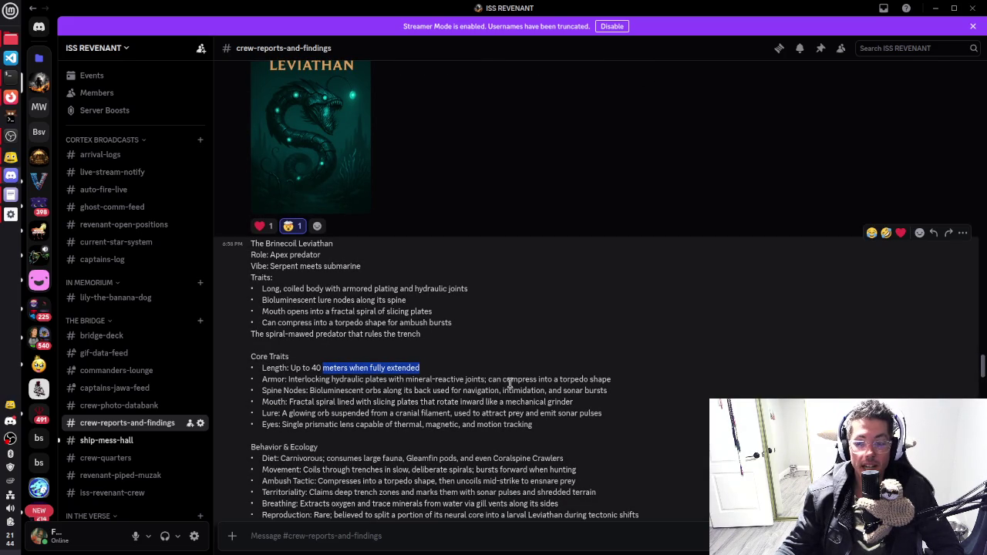
{"action": "scroll", "coordinate": [359, 364], "scroll_direction": "down", "scroll_amount": 2}
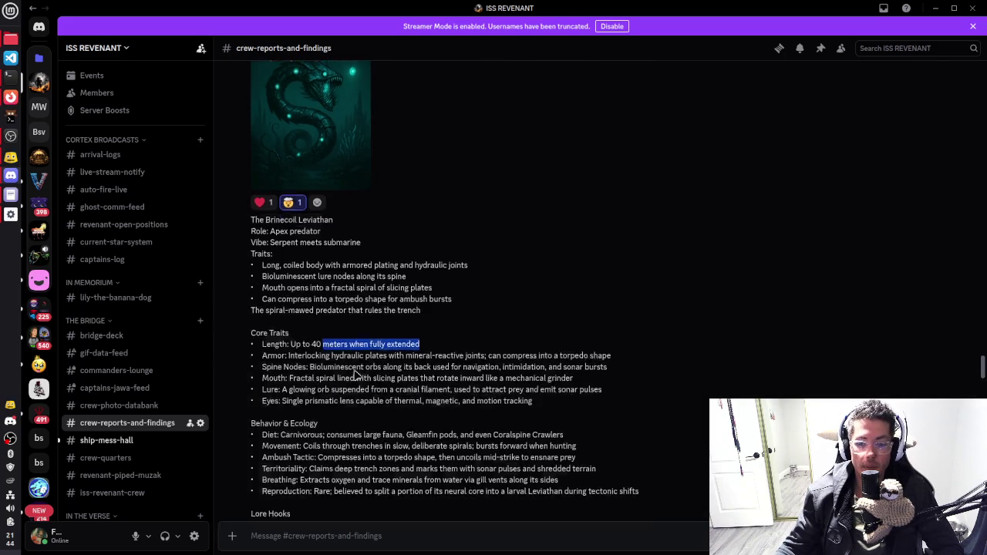
{"action": "left_click_drag", "start_coordinate": [325, 396], "coordinate": [560, 398]}
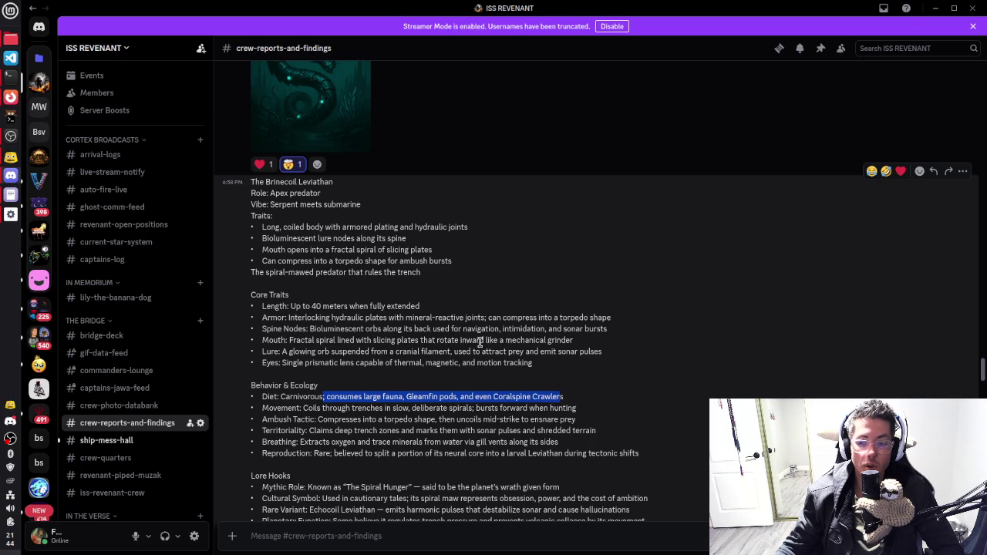
{"action": "scroll", "coordinate": [491, 354], "scroll_direction": "down", "scroll_amount": 5}
Step: View the Coralspine Crawler artwork full size, then scroll down to the Alain post
{"action": "left_click", "coordinate": [271, 369]}
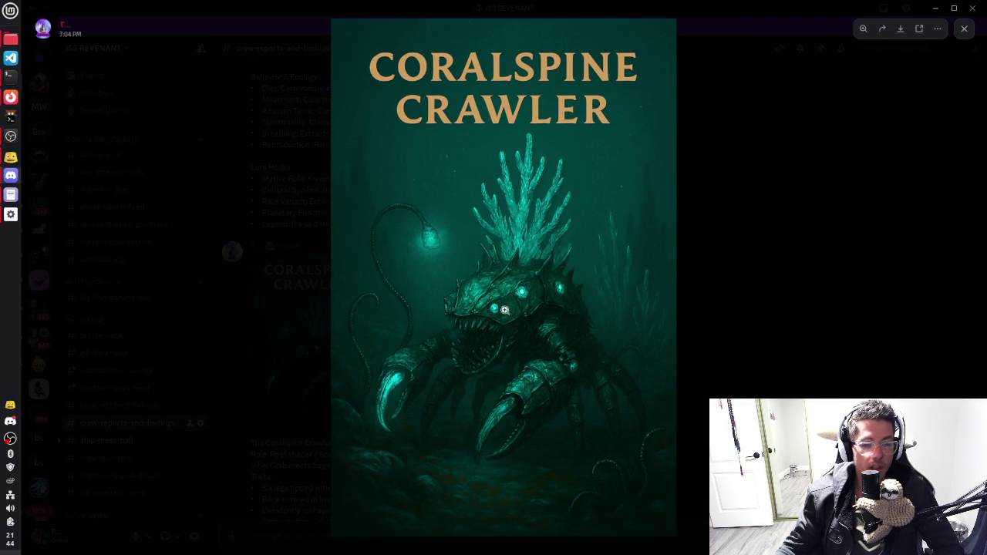
{"action": "left_click", "coordinate": [739, 316]}
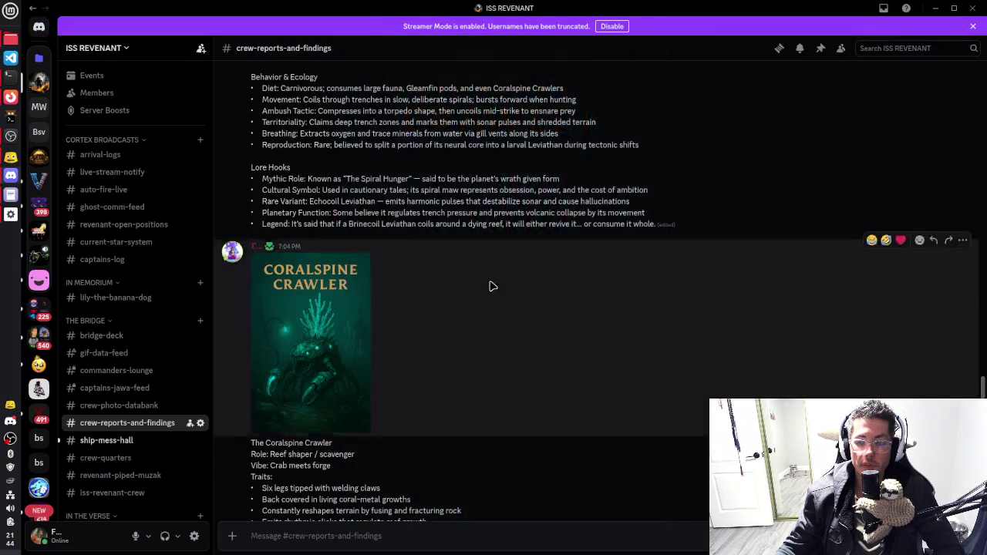
{"action": "scroll", "coordinate": [491, 284], "scroll_direction": "down", "scroll_amount": 10}
{"action": "scroll", "coordinate": [459, 288], "scroll_direction": "down", "scroll_amount": 15}
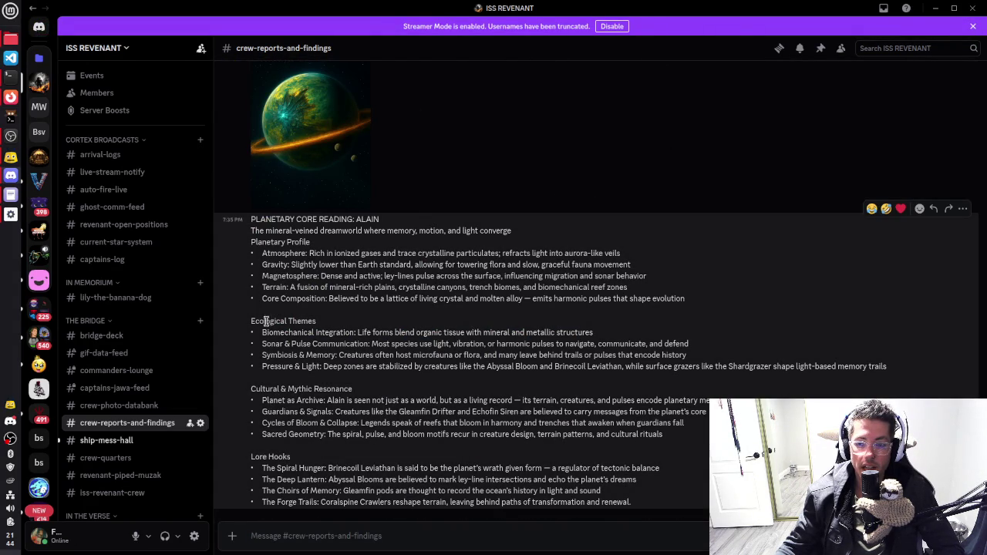
Step: Highlight 'Spiral Hunger' in the Alain lore hooks, then enlarge the Brinecoil Leviathan artwork
{"action": "scroll", "coordinate": [407, 263], "scroll_direction": "up", "scroll_amount": 1}
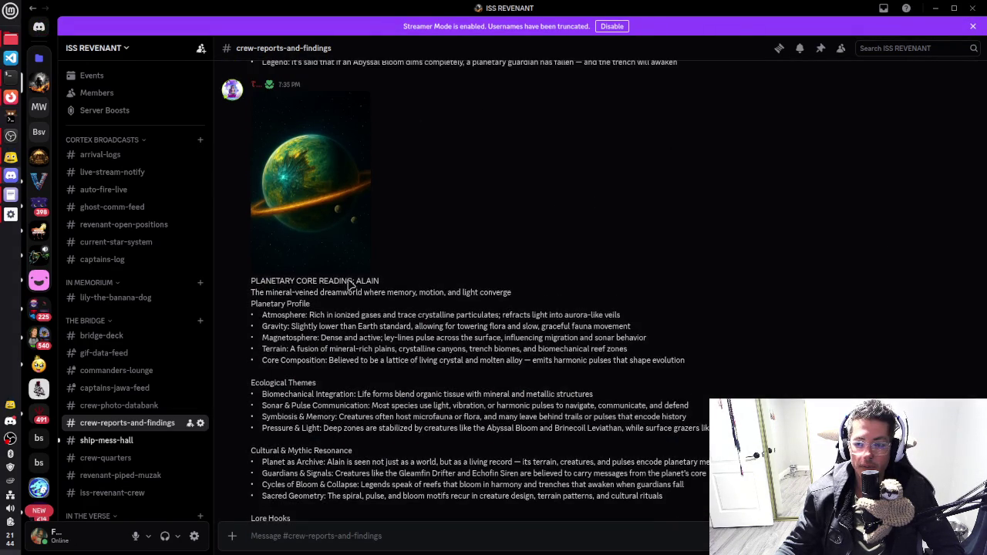
{"action": "scroll", "coordinate": [517, 348], "scroll_direction": "down", "scroll_amount": 1}
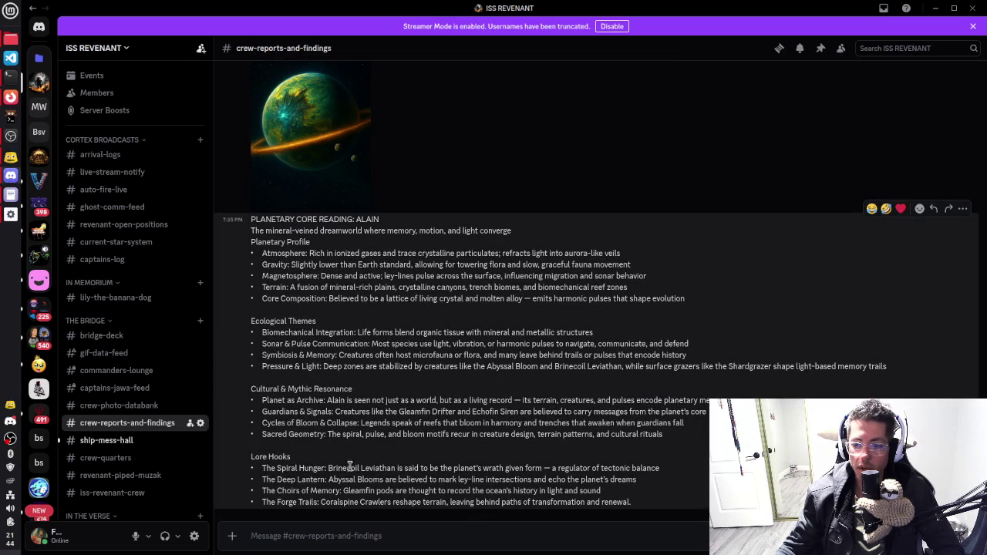
{"action": "left_click_drag", "start_coordinate": [277, 468], "coordinate": [651, 468]}
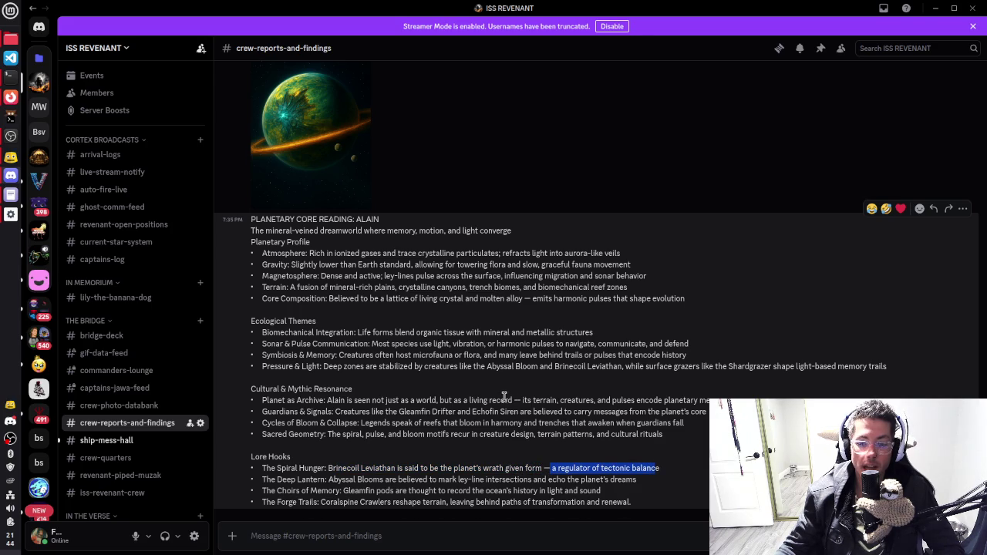
{"action": "scroll", "coordinate": [493, 394], "scroll_direction": "up", "scroll_amount": 15}
{"action": "scroll", "coordinate": [476, 385], "scroll_direction": "up", "scroll_amount": 10}
{"action": "left_click", "coordinate": [312, 246]}
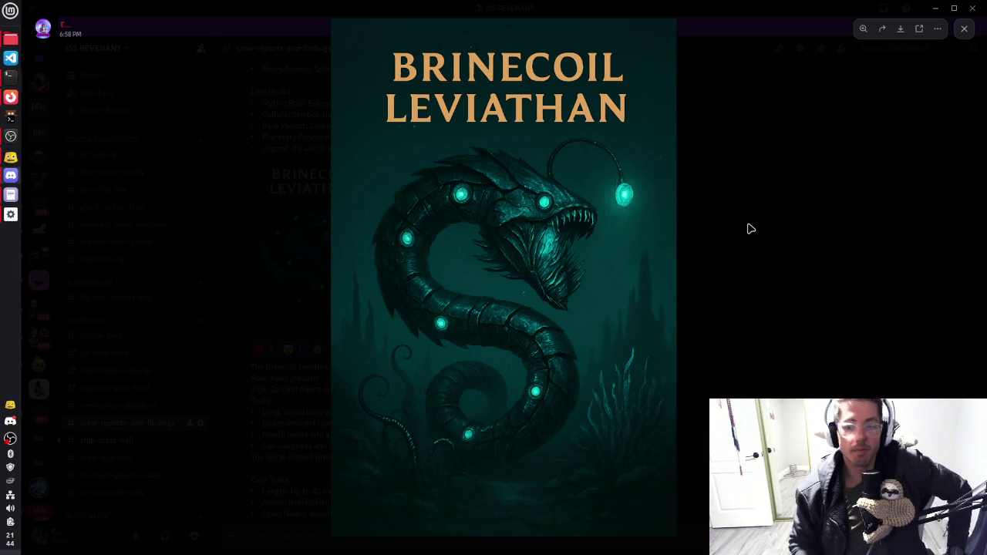
Step: Zoom the Leviathan artwork back to fit and close the viewer
{"action": "scroll", "coordinate": [750, 229], "scroll_direction": "up", "scroll_amount": 4}
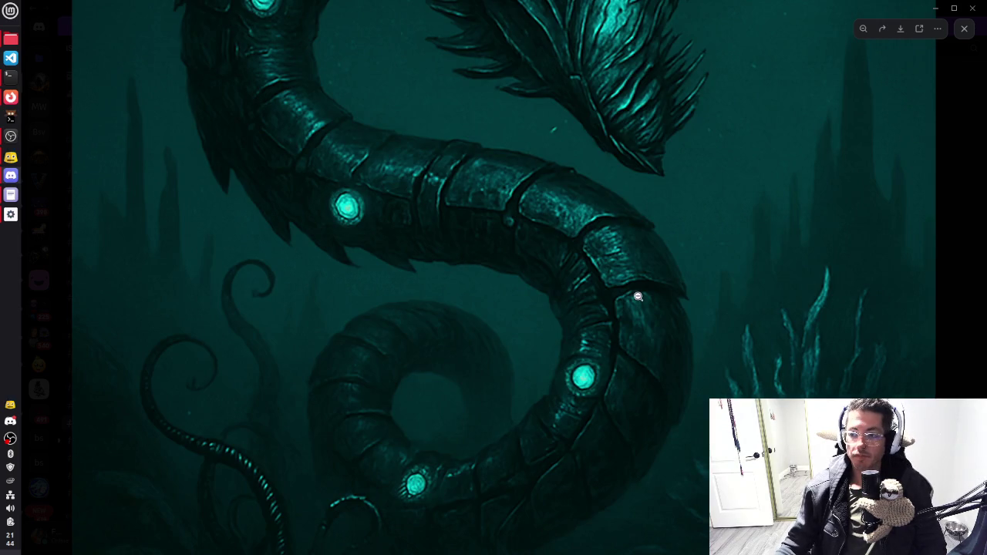
{"action": "left_click", "coordinate": [638, 296]}
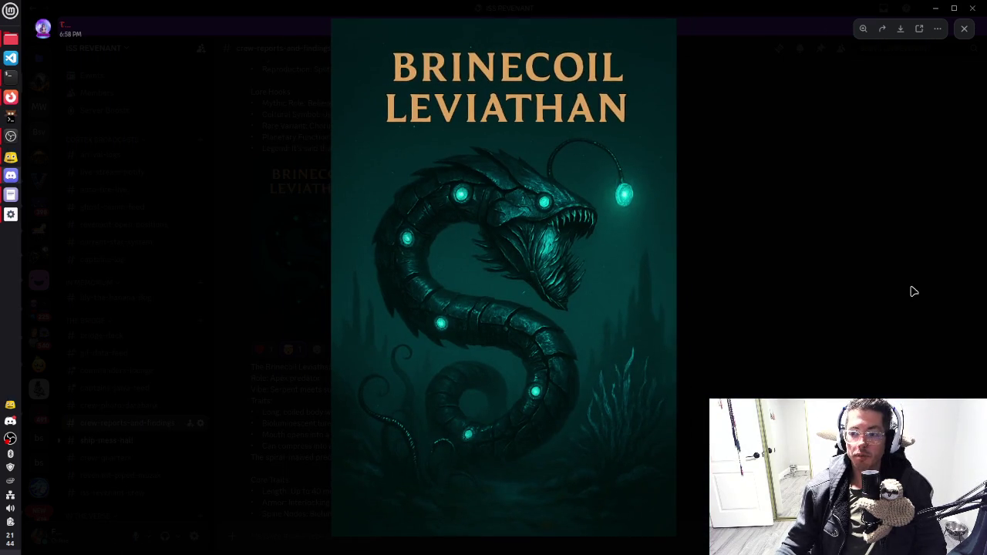
{"action": "left_click", "coordinate": [737, 318]}
{"action": "scroll", "coordinate": [442, 317], "scroll_direction": "down", "scroll_amount": 2}
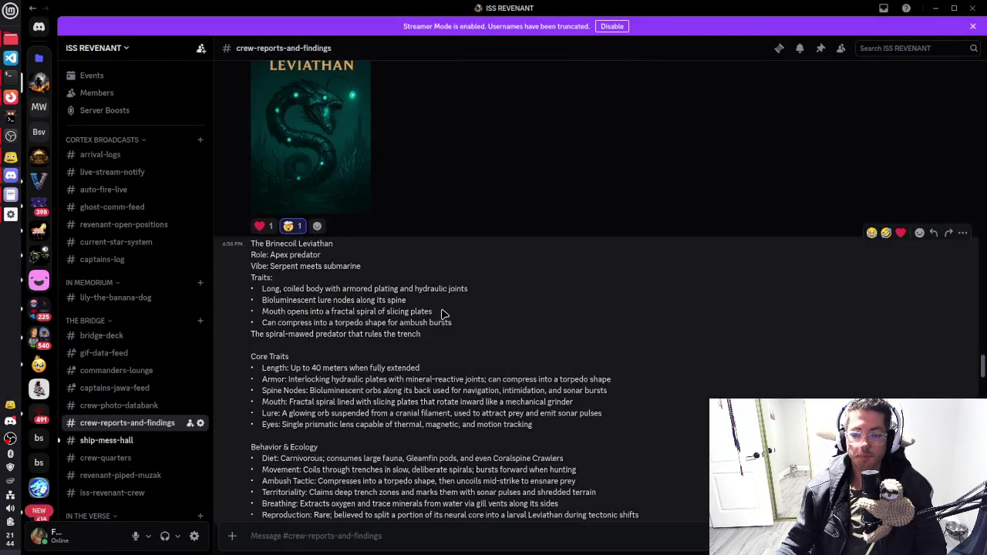
{"action": "scroll", "coordinate": [442, 316], "scroll_direction": "up", "scroll_amount": 4}
Step: Briefly bring up the YouTube music browser, minimize it, and scroll back to the Brinecoil post
{"action": "left_click", "coordinate": [11, 96]}
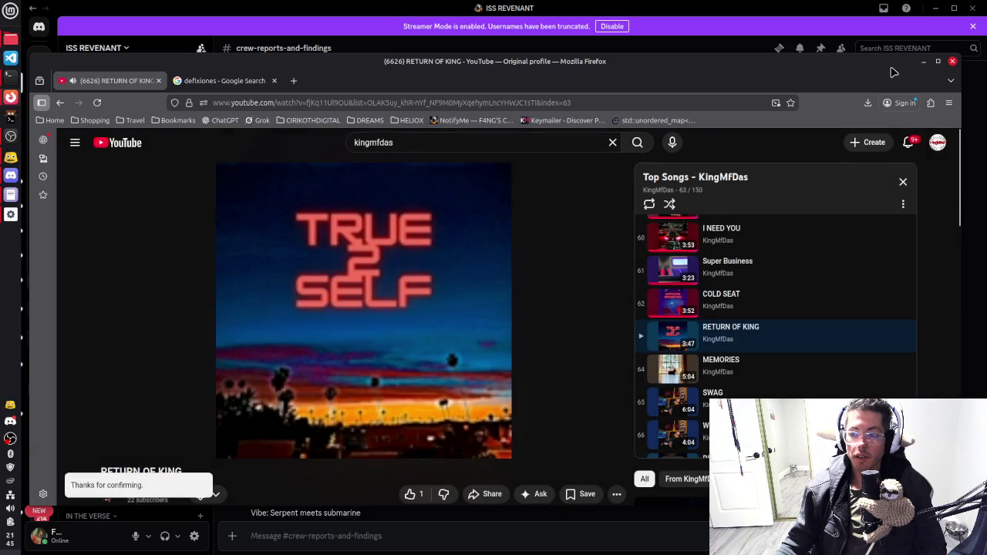
{"action": "left_click", "coordinate": [924, 61]}
{"action": "scroll", "coordinate": [469, 234], "scroll_direction": "up", "scroll_amount": 5}
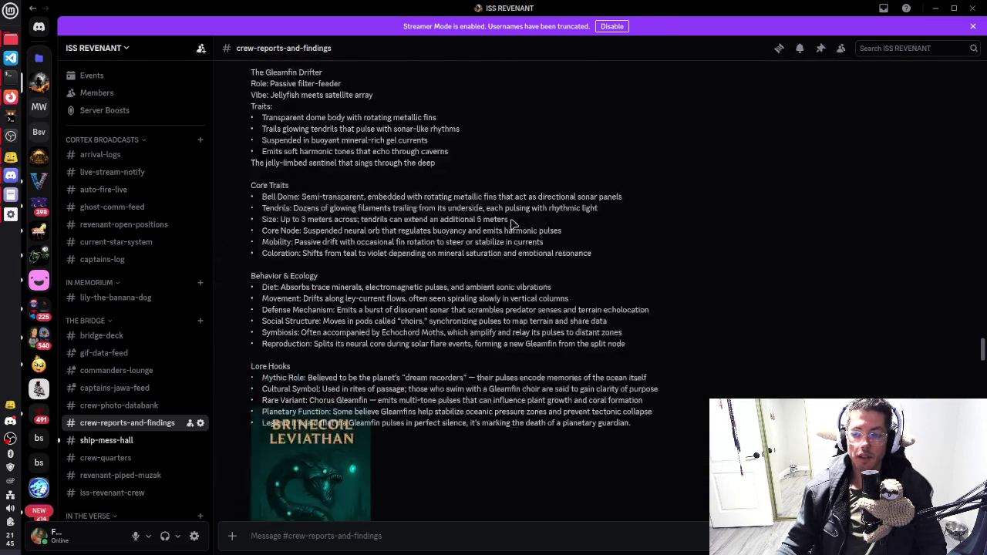
{"action": "scroll", "coordinate": [535, 286], "scroll_direction": "down", "scroll_amount": 2}
{"action": "scroll", "coordinate": [535, 287], "scroll_direction": "down", "scroll_amount": 5}
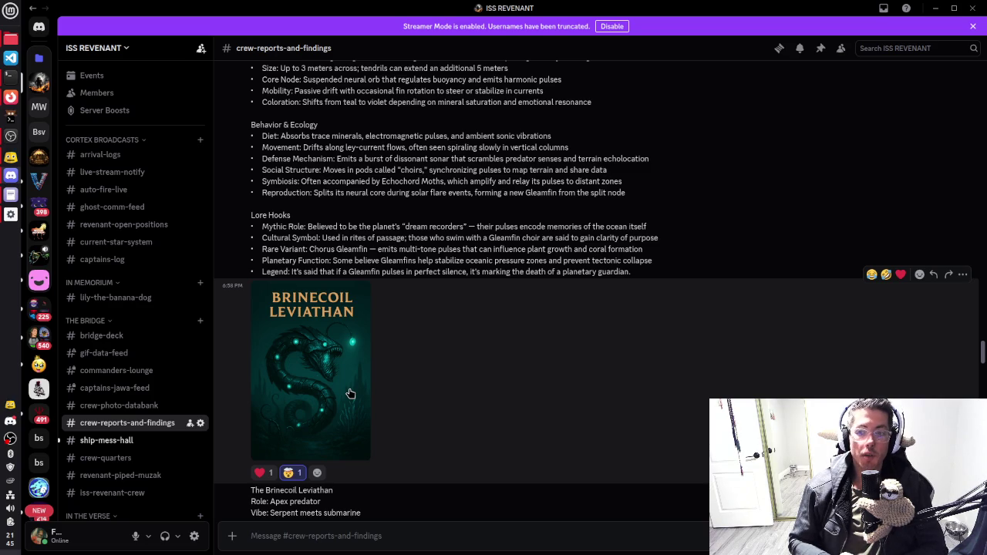
Step: Scroll past Gleamfin Drifter, Shardgrazer, Glintspine Raptor and Verdant Coilwyrm to Ferric Strider, then switch to Godot
{"action": "scroll", "coordinate": [350, 394], "scroll_direction": "up", "scroll_amount": 10}
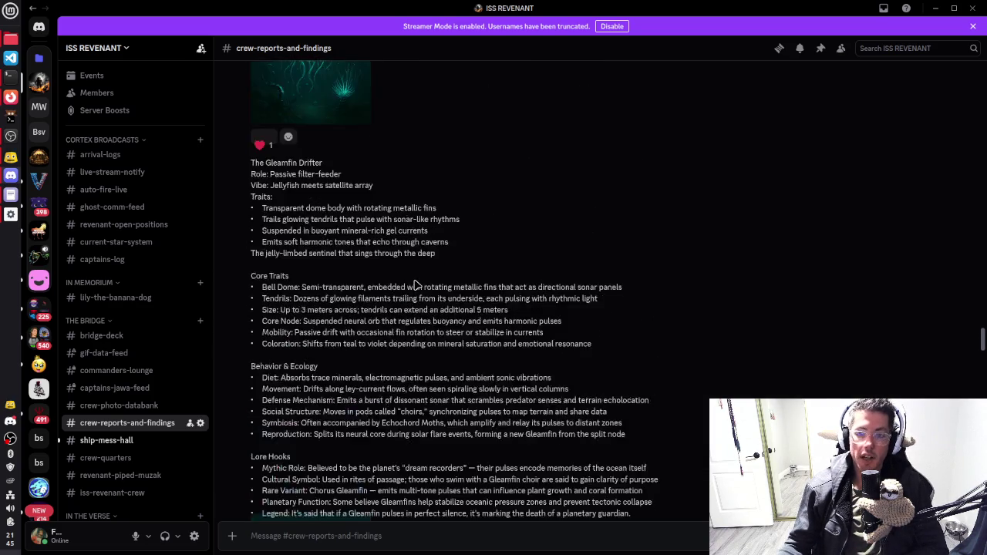
{"action": "scroll", "coordinate": [393, 224], "scroll_direction": "up", "scroll_amount": 15}
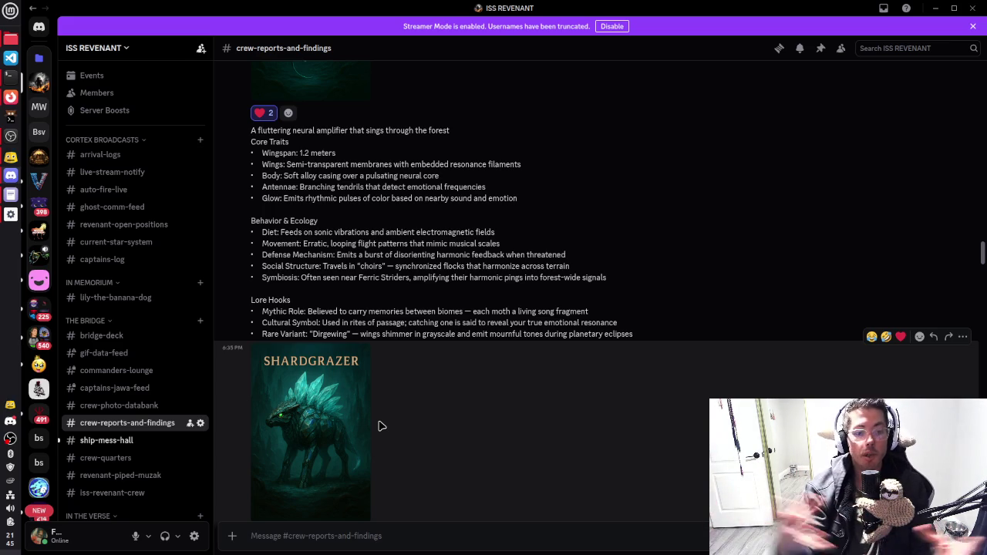
{"action": "scroll", "coordinate": [430, 247], "scroll_direction": "up", "scroll_amount": 10}
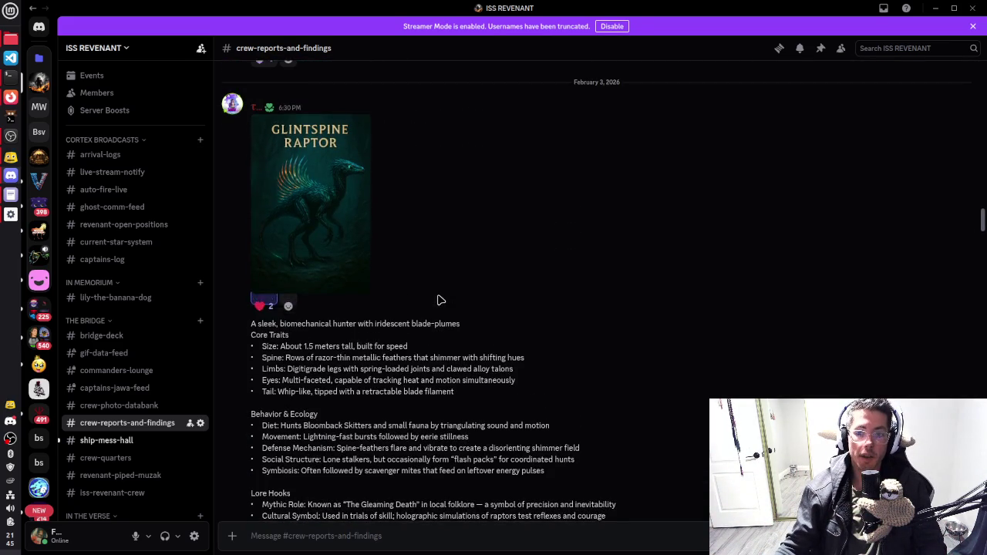
{"action": "scroll", "coordinate": [439, 299], "scroll_direction": "up", "scroll_amount": 5}
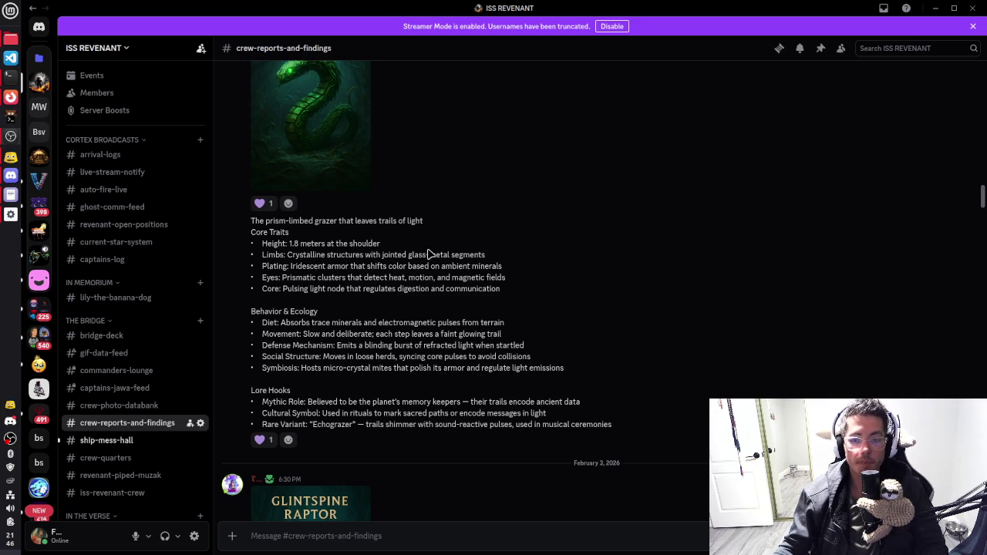
{"action": "scroll", "coordinate": [486, 262], "scroll_direction": "up", "scroll_amount": 5}
{"action": "scroll", "coordinate": [492, 265], "scroll_direction": "up", "scroll_amount": 4}
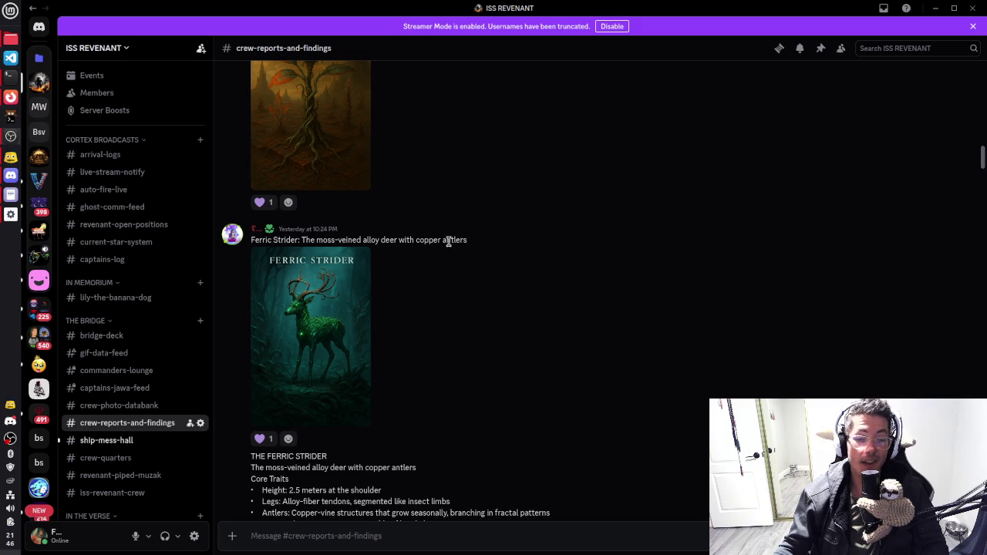
{"action": "key", "text": "alt+Tab"}
{"action": "key", "text": "alt+Tab"}
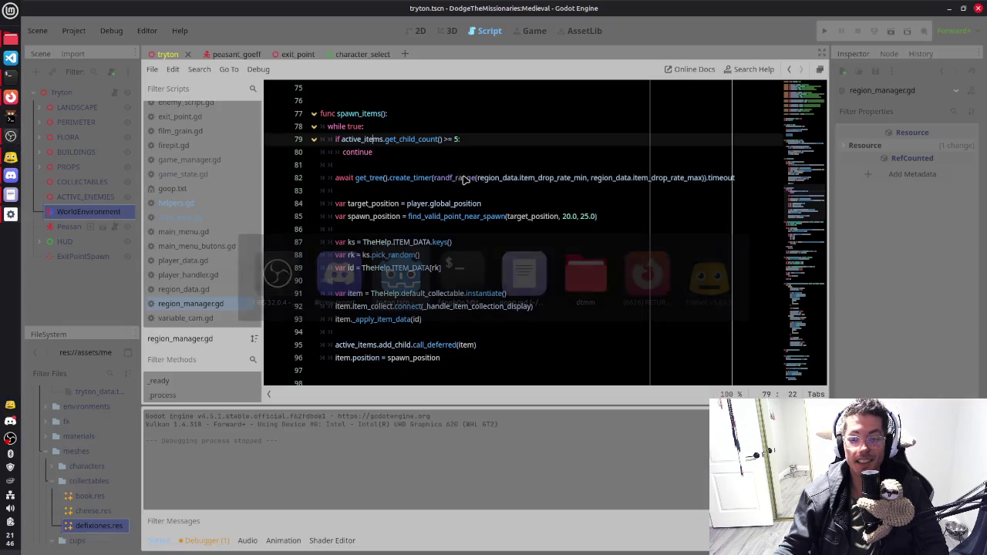
Step: Change the line 79 spawn limit check from '>= 5' to '== 5' and relaunch the game
{"action": "left_click", "coordinate": [447, 138]}
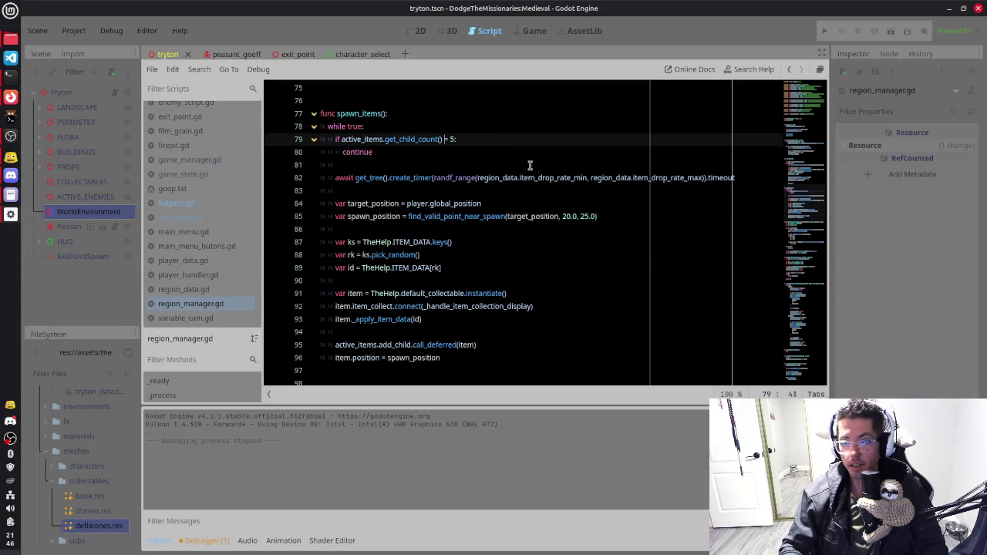
{"action": "key", "text": "BackSpace"}
{"action": "type", "text": "="}
{"action": "key", "text": "End"}
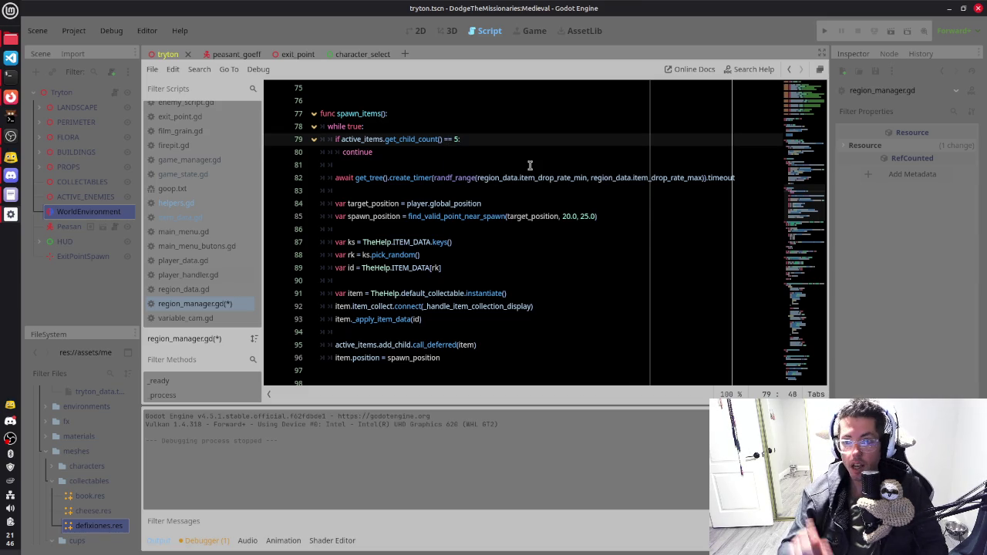
{"action": "key", "text": "shift+Left"}
{"action": "key", "text": "shift+Left"}
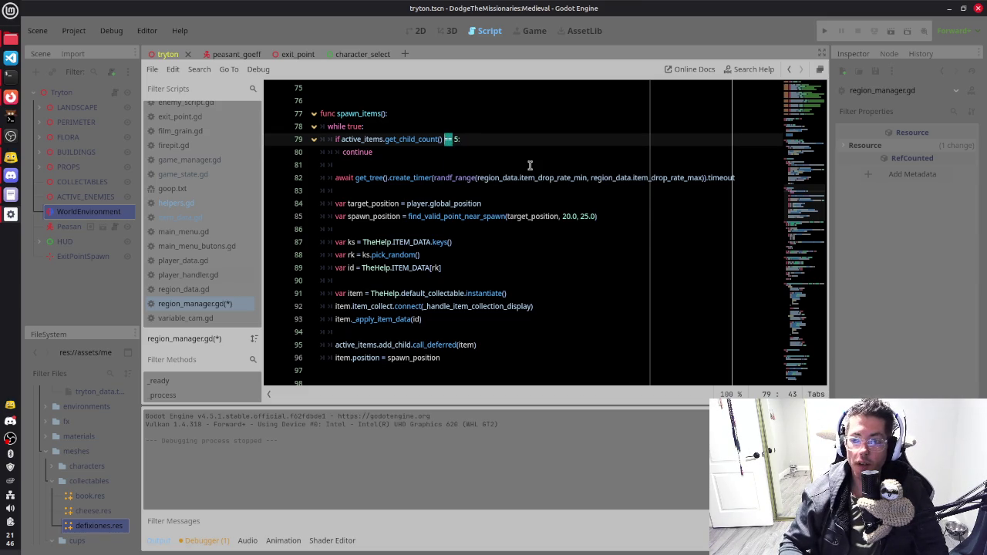
{"action": "type", "text": ">"}
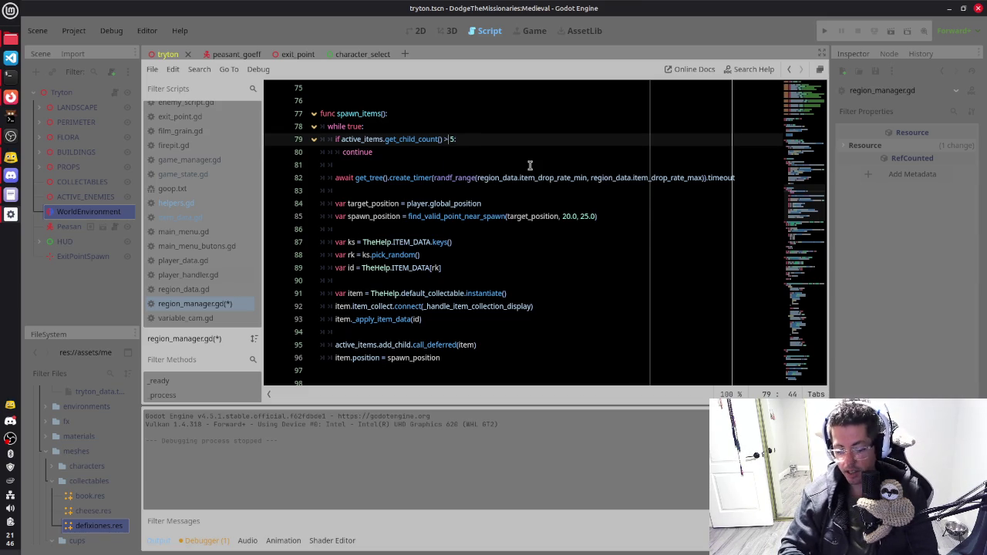
{"action": "key", "text": "Left"}
{"action": "key", "text": "Left"}
{"action": "key", "text": "Left"}
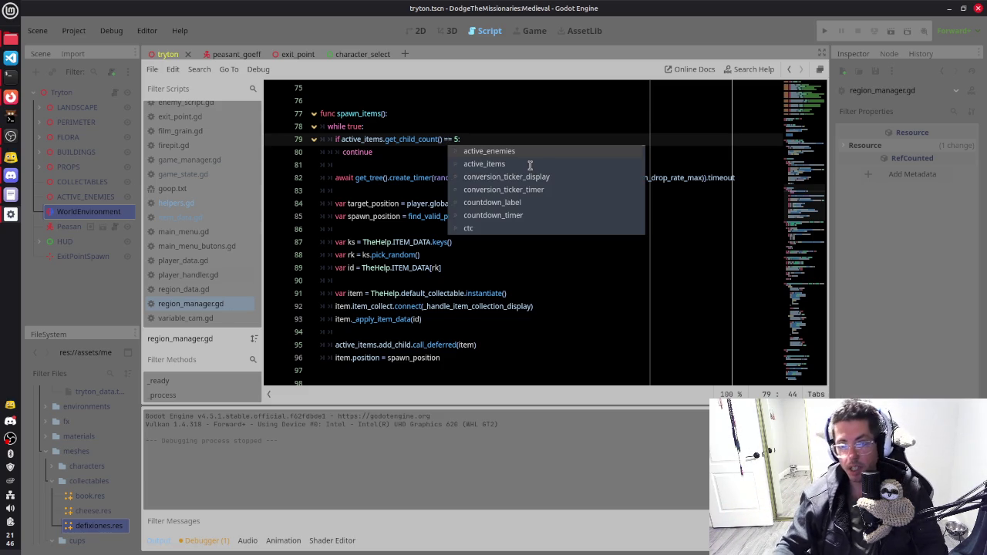
{"action": "left_click", "coordinate": [381, 176]}
{"action": "left_click", "coordinate": [460, 139]}
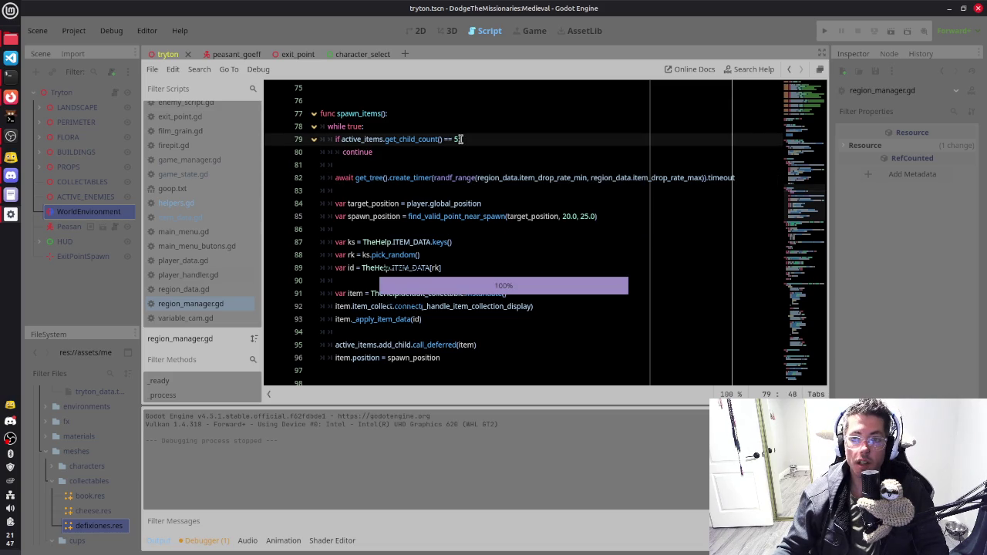
{"action": "left_click", "coordinate": [442, 187]}
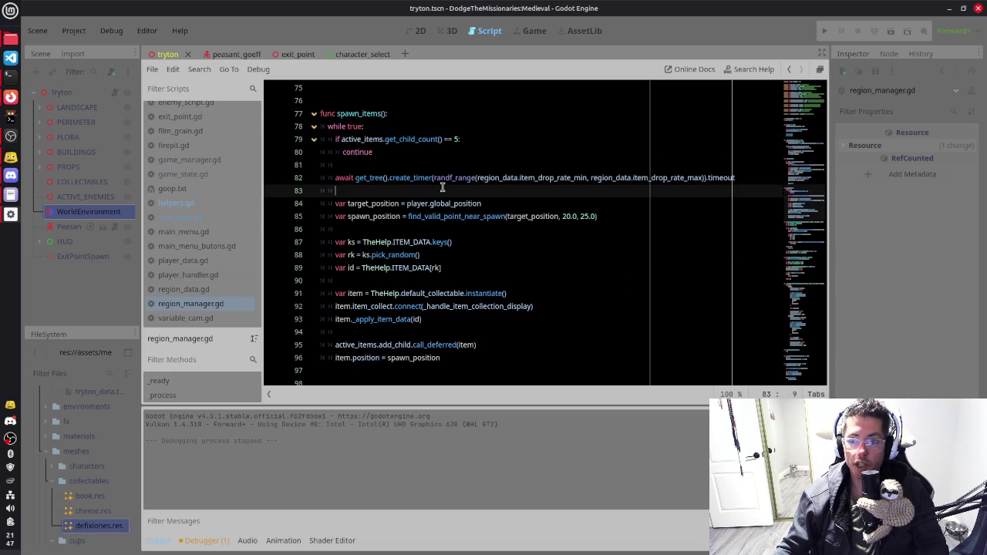
{"action": "key", "text": "F6"}
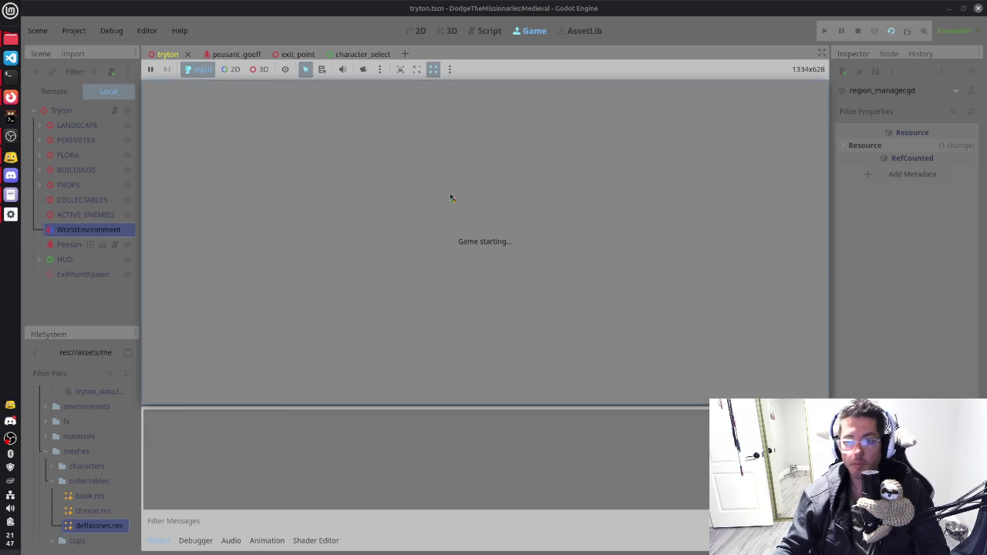
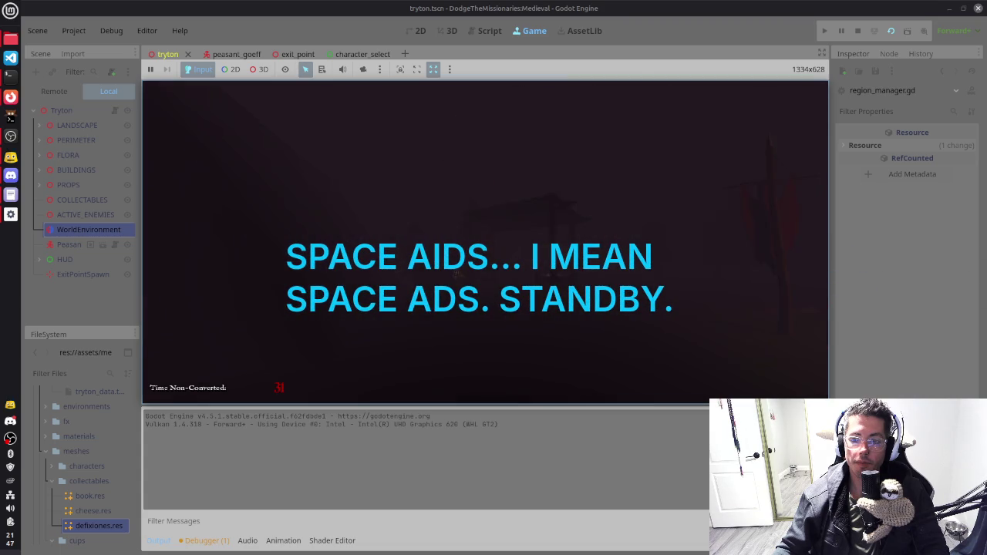
Step: Kill the stuck Godot game process from htop in a terminal and return to region_manager.gd
{"action": "key", "text": "alt+Tab"}
{"action": "type", "text": "clear"}
{"action": "key", "text": "Return"}
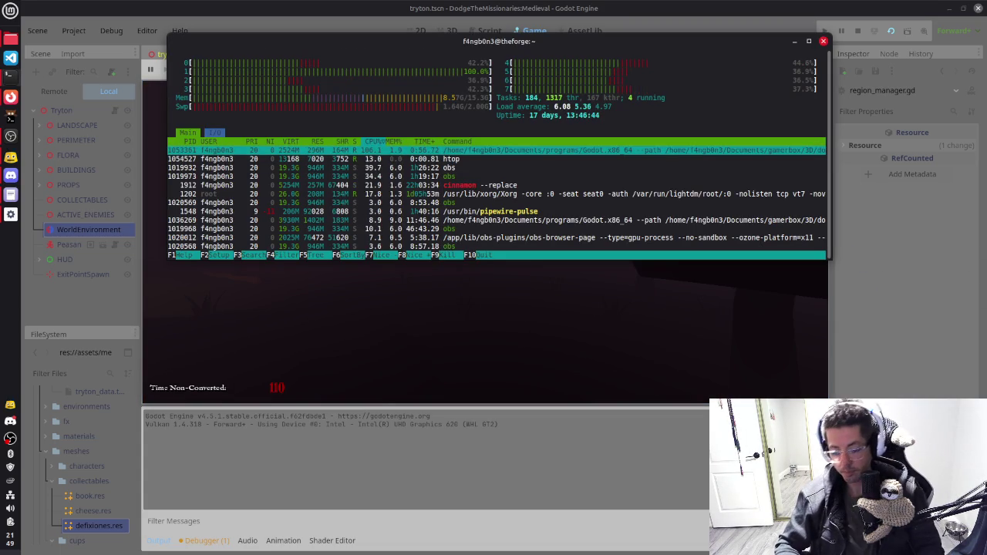
{"action": "key", "text": "F9"}
{"action": "key", "text": "Return"}
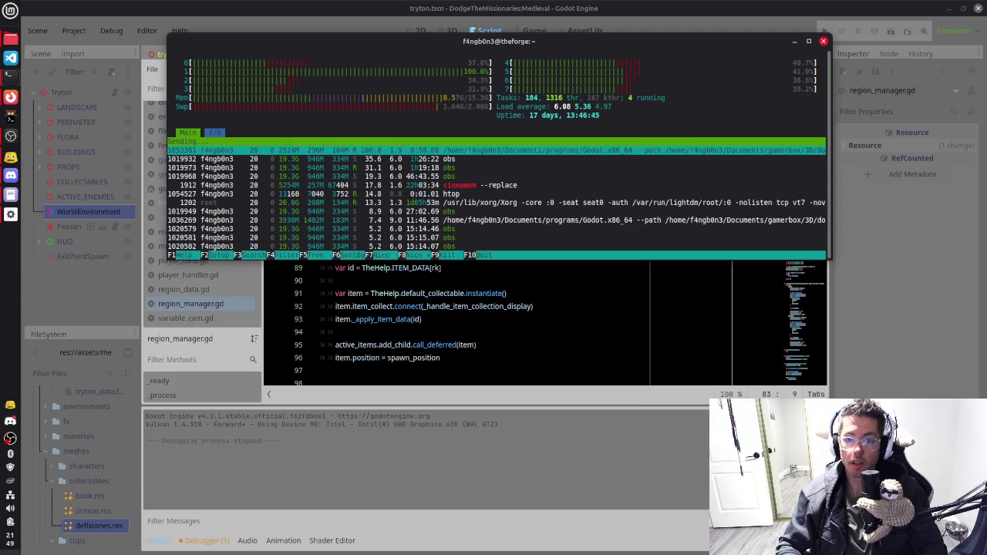
{"action": "key", "text": "q"}
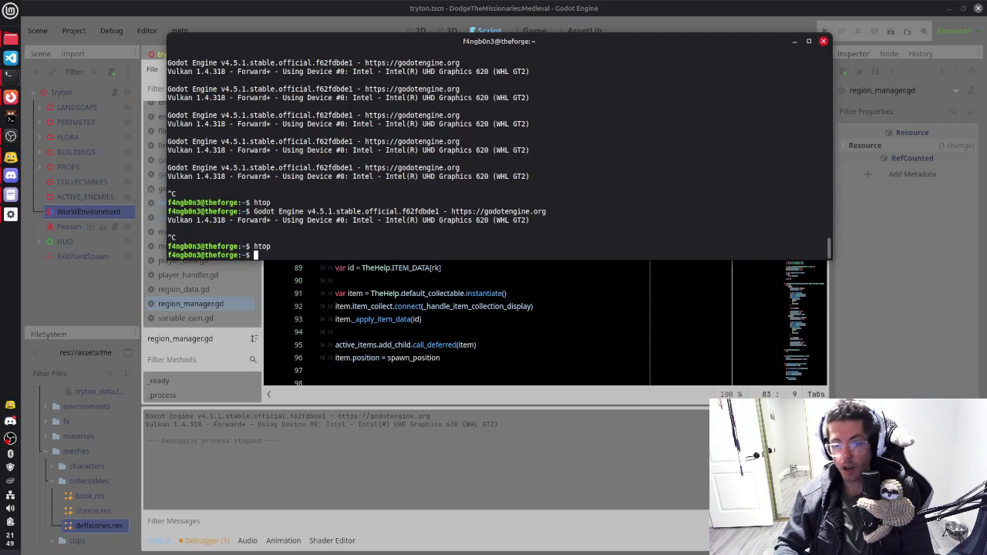
{"action": "left_click", "coordinate": [698, 6]}
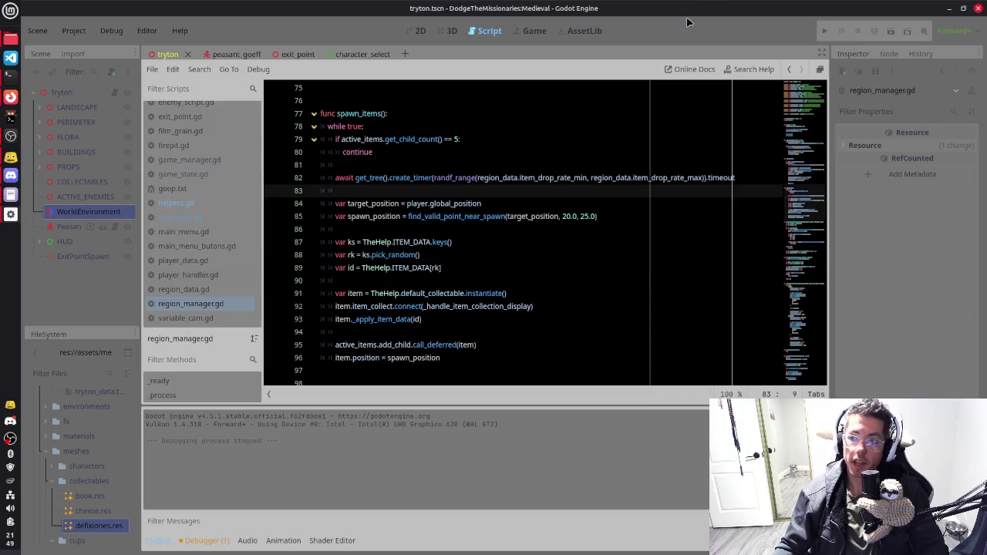
{"action": "left_click", "coordinate": [542, 215]}
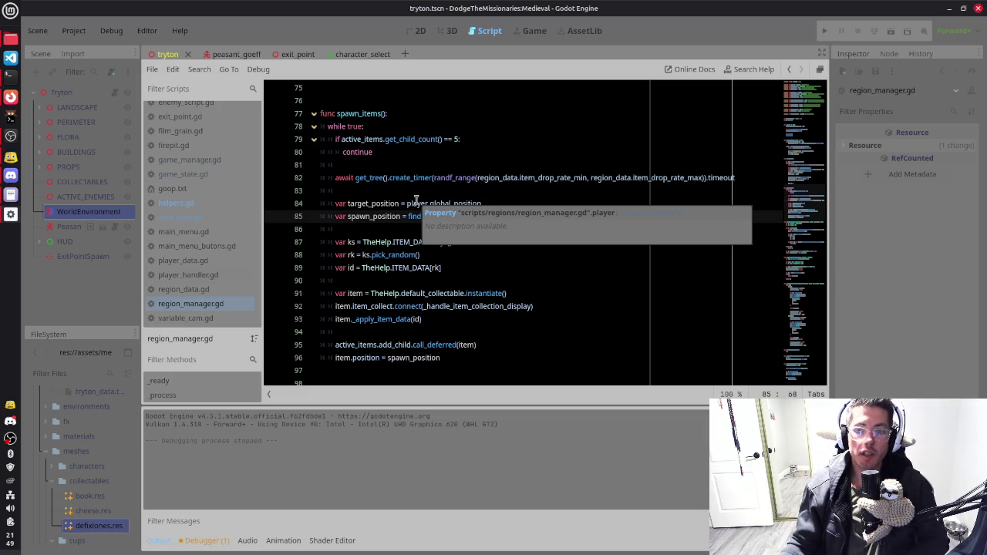
{"action": "left_click", "coordinate": [382, 275]}
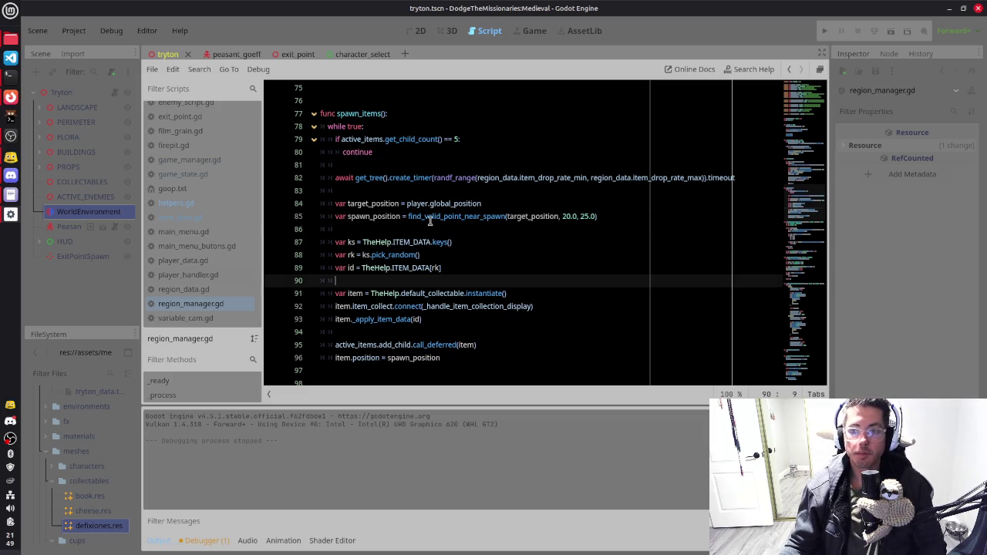
{"action": "scroll", "coordinate": [425, 218], "scroll_direction": "up", "scroll_amount": 1}
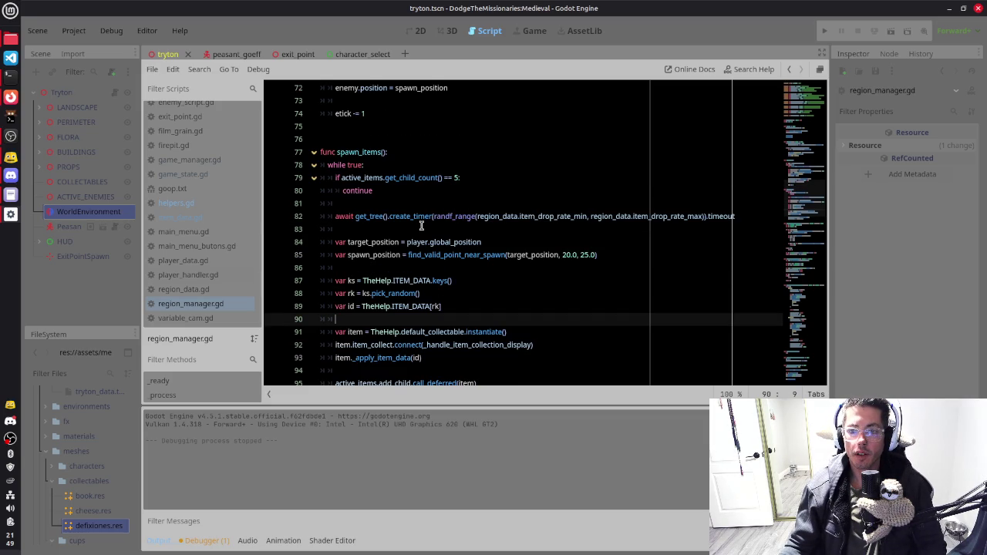
{"action": "scroll", "coordinate": [421, 225], "scroll_direction": "down", "scroll_amount": 2}
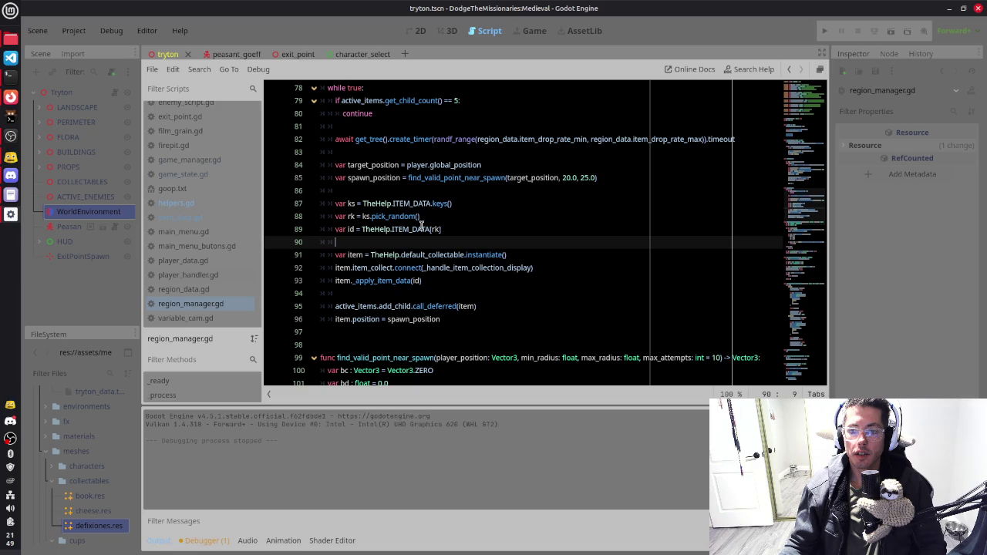
{"action": "left_click", "coordinate": [475, 306]}
{"action": "key", "text": "shift+Home"}
{"action": "scroll", "coordinate": [404, 252], "scroll_direction": "up", "scroll_amount": 2}
{"action": "left_click", "coordinate": [544, 242]}
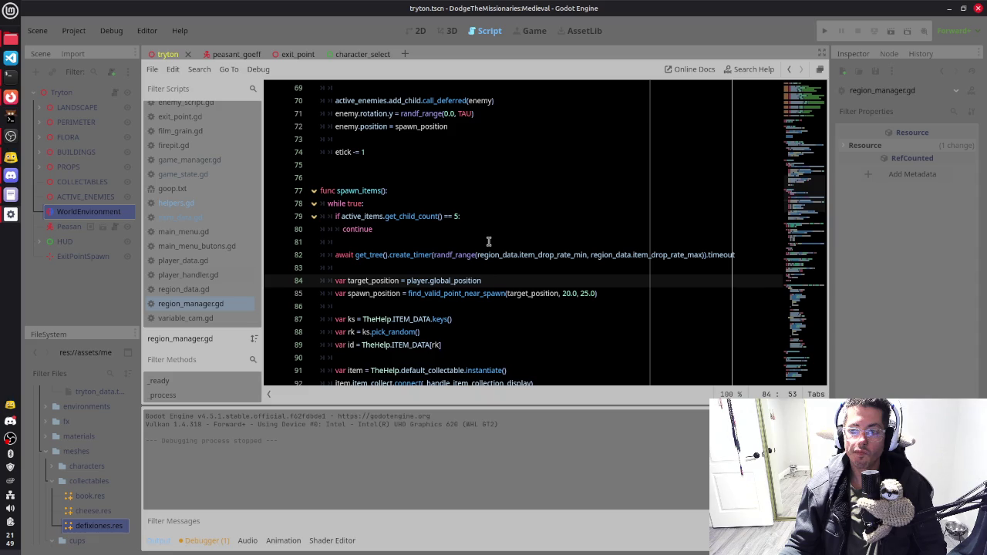
{"action": "scroll", "coordinate": [489, 241], "scroll_direction": "up", "scroll_amount": 1}
{"action": "scroll", "coordinate": [488, 242], "scroll_direction": "up", "scroll_amount": 2}
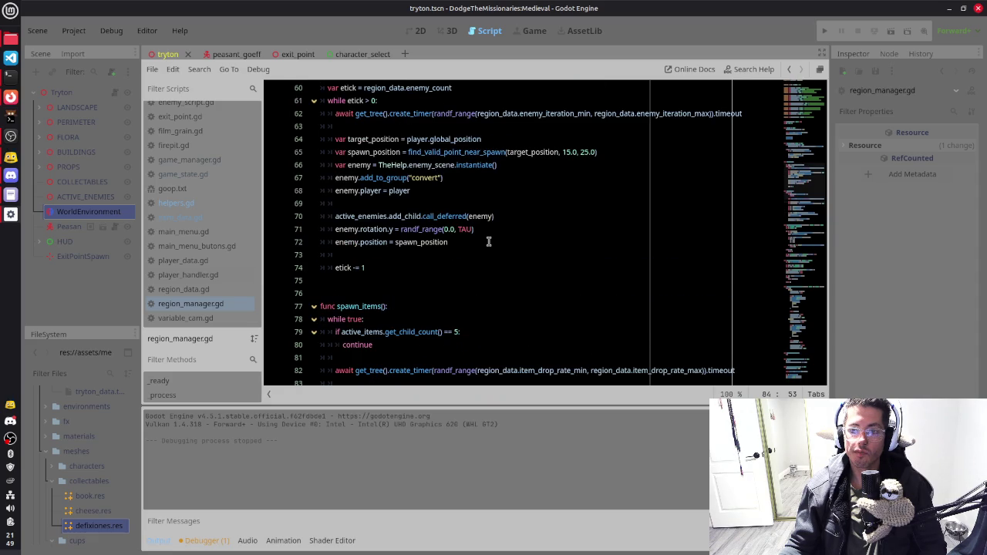
{"action": "scroll", "coordinate": [488, 242], "scroll_direction": "up", "scroll_amount": 1}
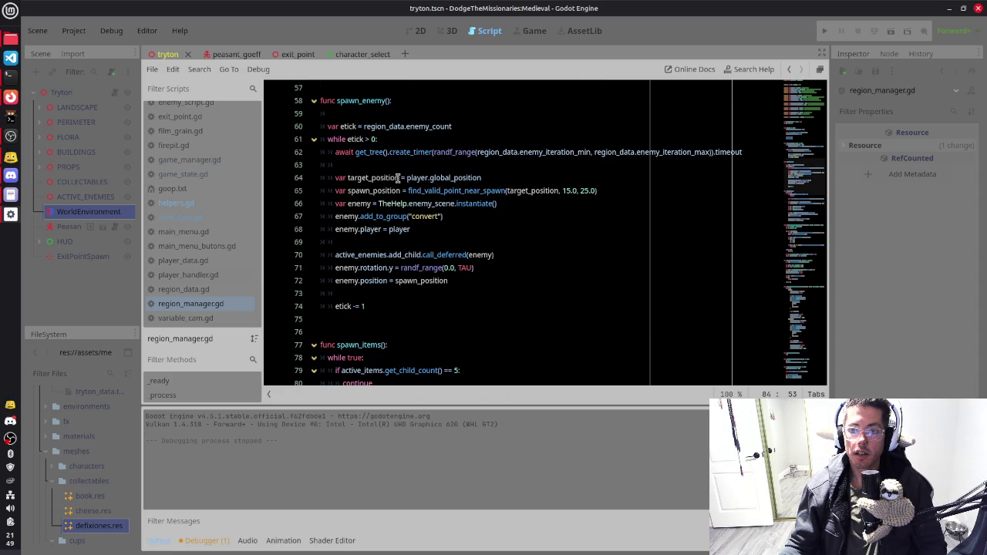
{"action": "left_click", "coordinate": [434, 127]}
{"action": "left_click", "coordinate": [442, 130], "text": "ctrl"}
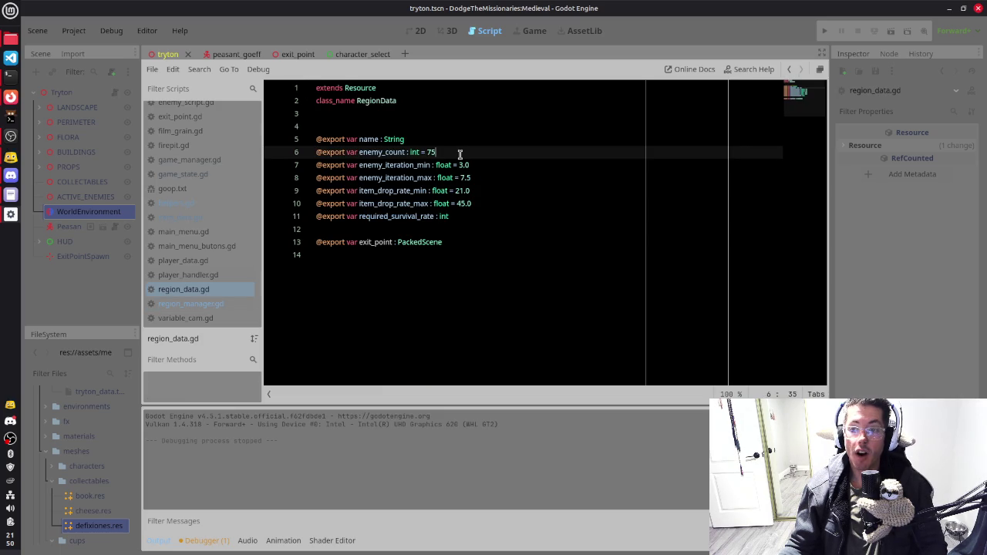
Step: Change enemy_count's default from 75 to 25 in region_data.gd, save, and view Tryton's data
{"action": "key", "text": "BackSpace"}
{"action": "key", "text": "BackSpace"}
{"action": "type", "text": "2"}
{"action": "key", "text": "ctrl+s"}
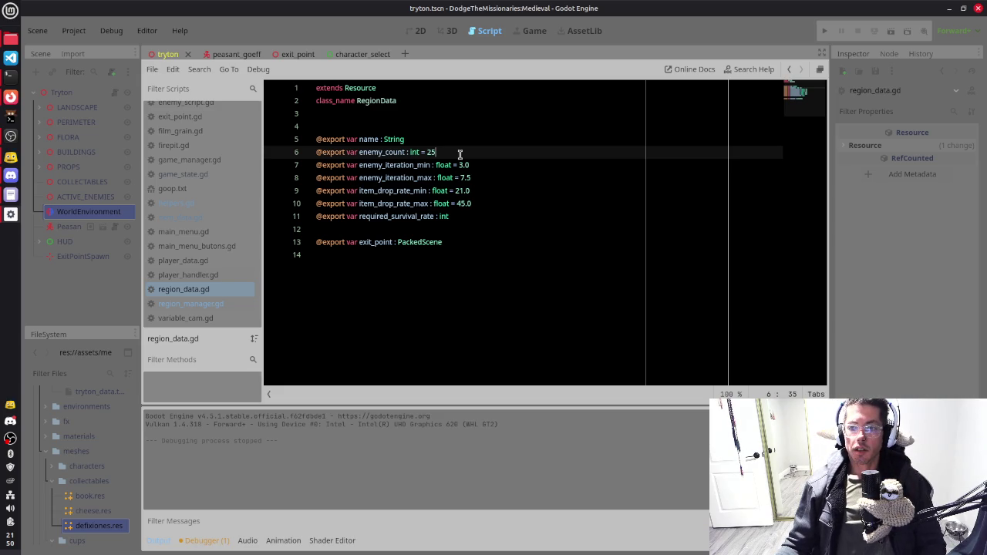
{"action": "left_click", "coordinate": [97, 93]}
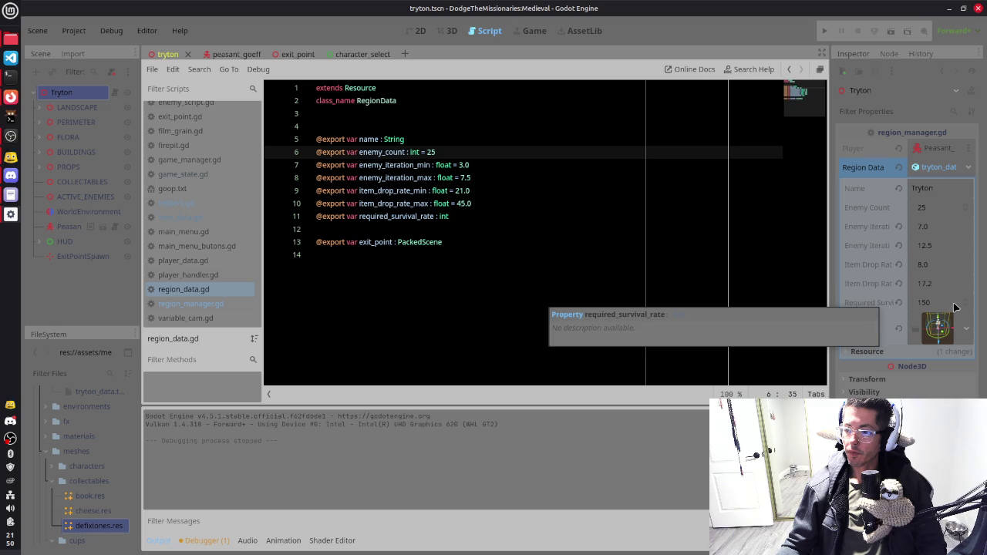
Step: Review the item drop rate and required survival rate lines, then return to region_manager.gd
{"action": "left_click", "coordinate": [499, 205]}
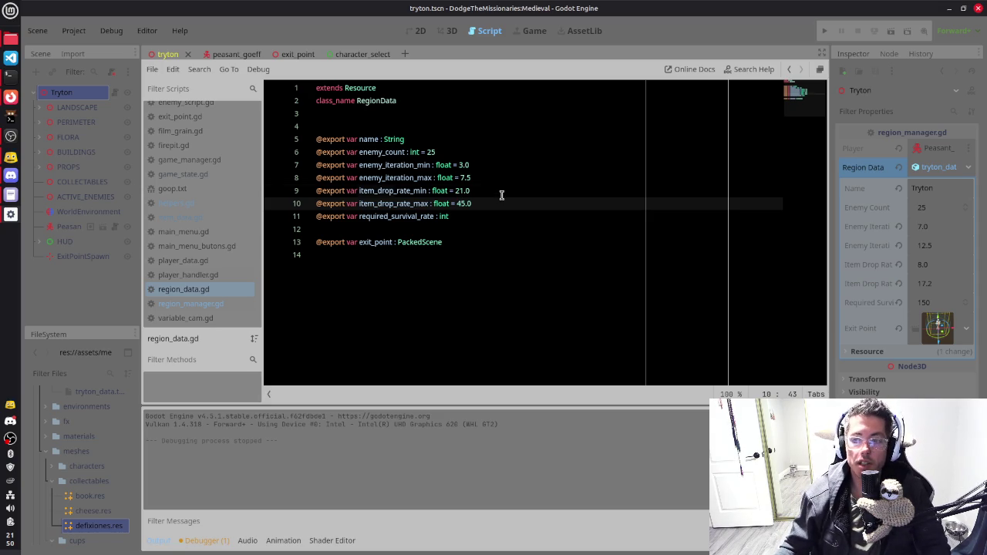
{"action": "left_click", "coordinate": [501, 195]}
{"action": "left_click", "coordinate": [489, 216]}
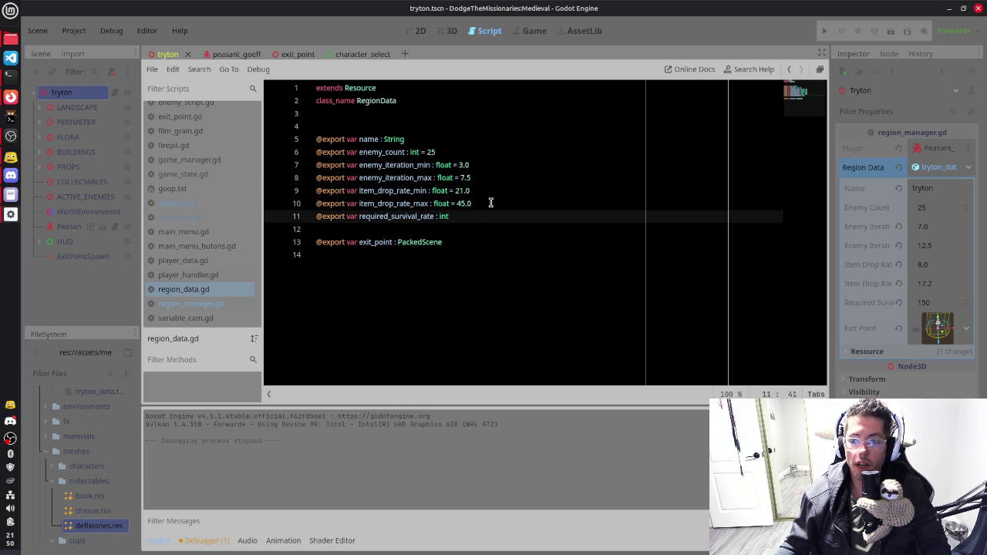
{"action": "left_click", "coordinate": [490, 202]}
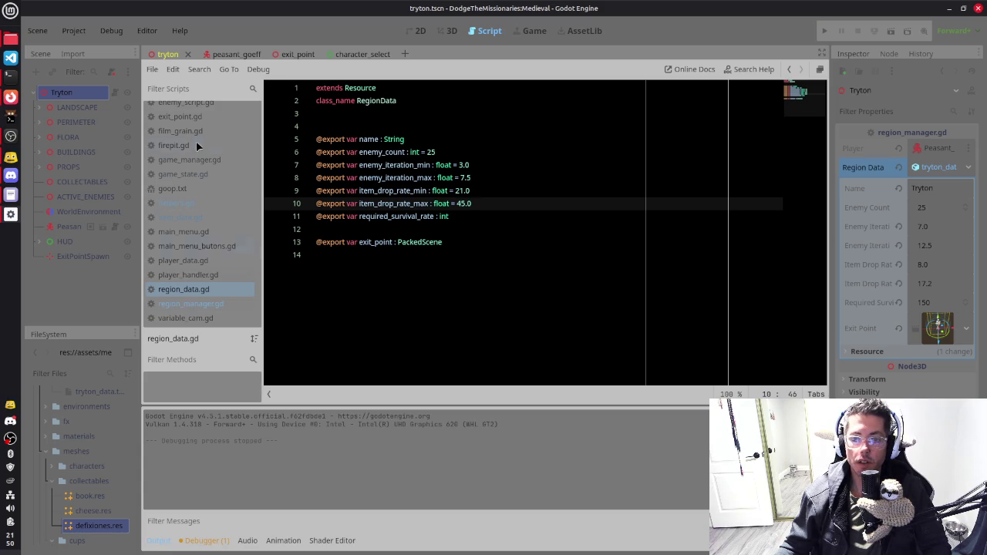
{"action": "left_click", "coordinate": [440, 152]}
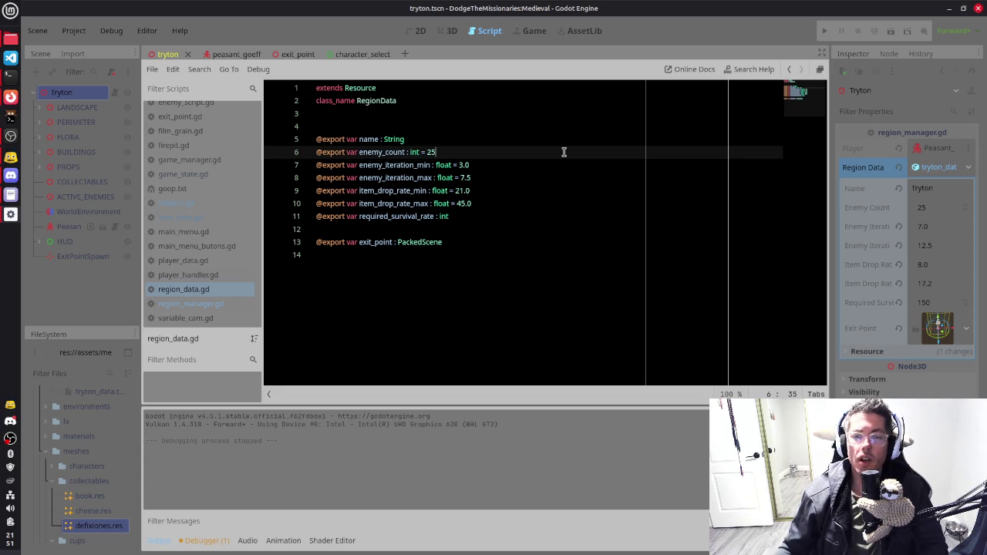
{"action": "left_click", "coordinate": [190, 304]}
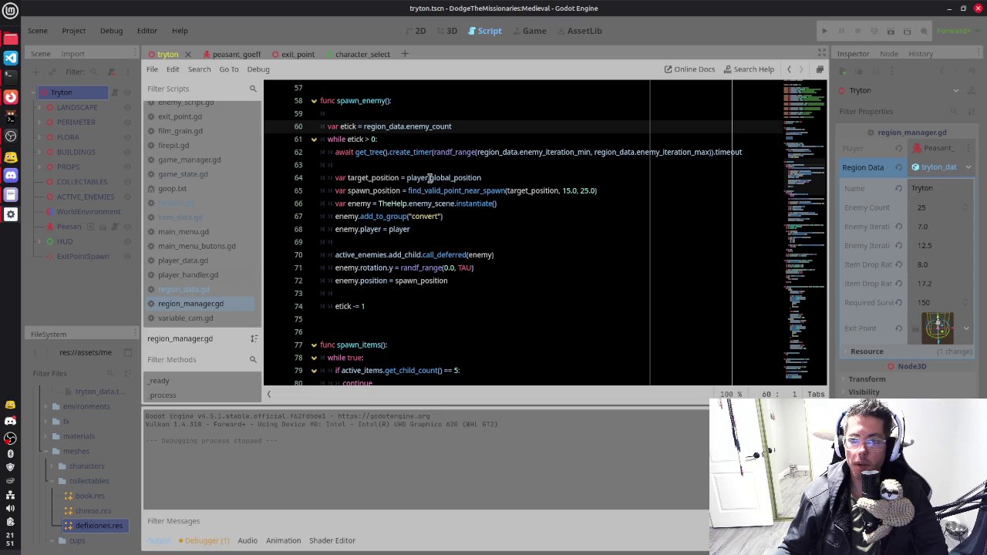
Step: Change the spawn_items check on line 79 from == 5 to >= 5
{"action": "scroll", "coordinate": [430, 177], "scroll_direction": "down", "scroll_amount": 3}
{"action": "left_click", "coordinate": [446, 255]}
{"action": "type", "text": ">"}
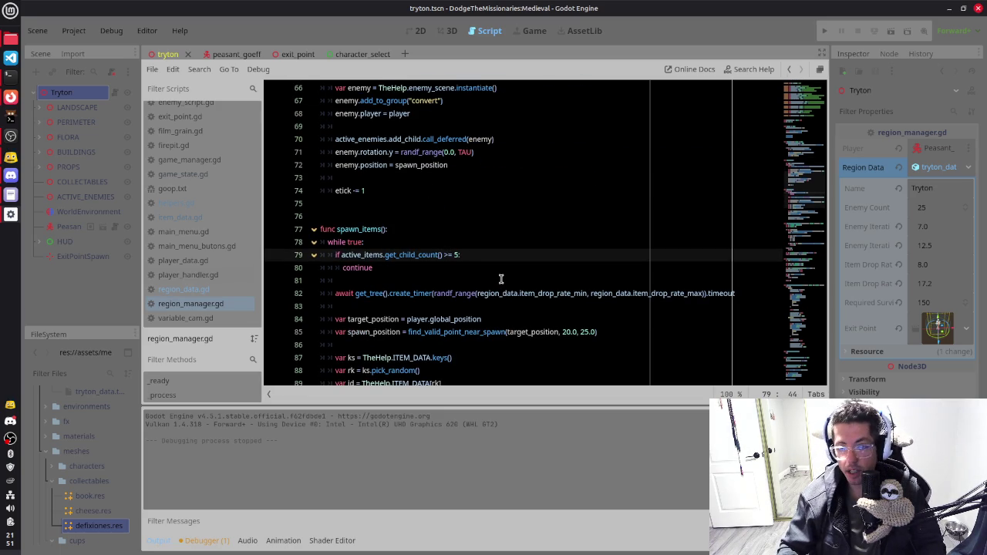
{"action": "left_click", "coordinate": [459, 152]}
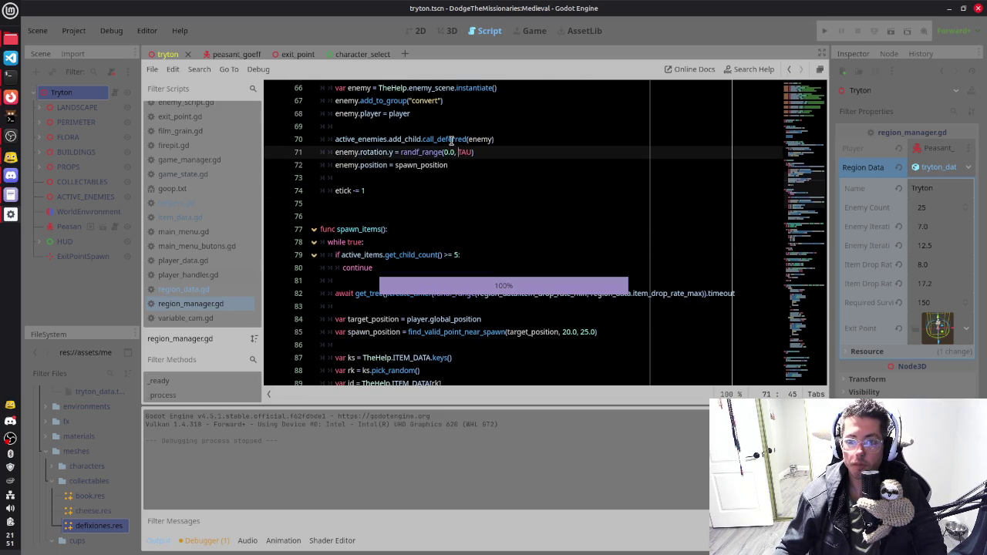
Step: Playtest the Tryton scene with F6, then stop the running game with F8
{"action": "key", "text": "F6"}
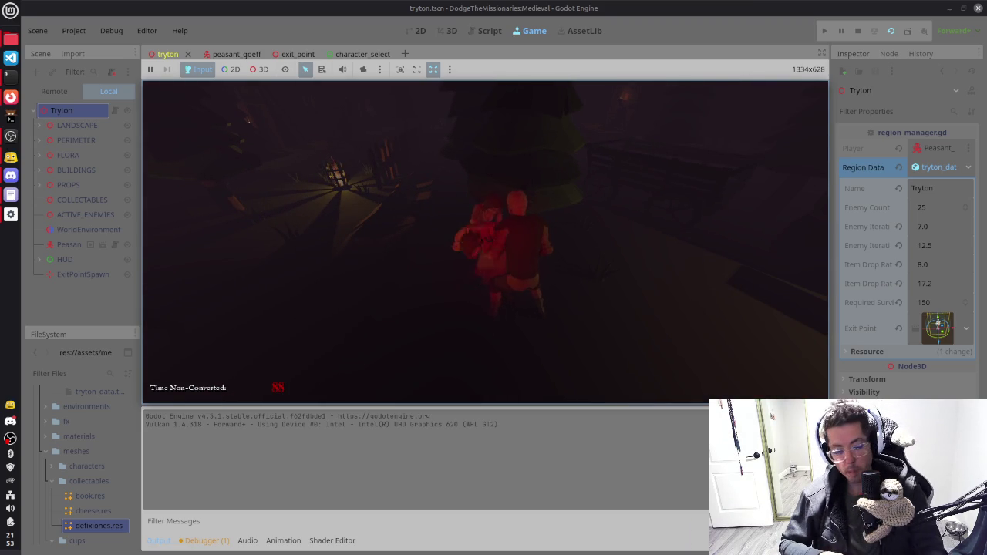
{"action": "key", "text": "F8"}
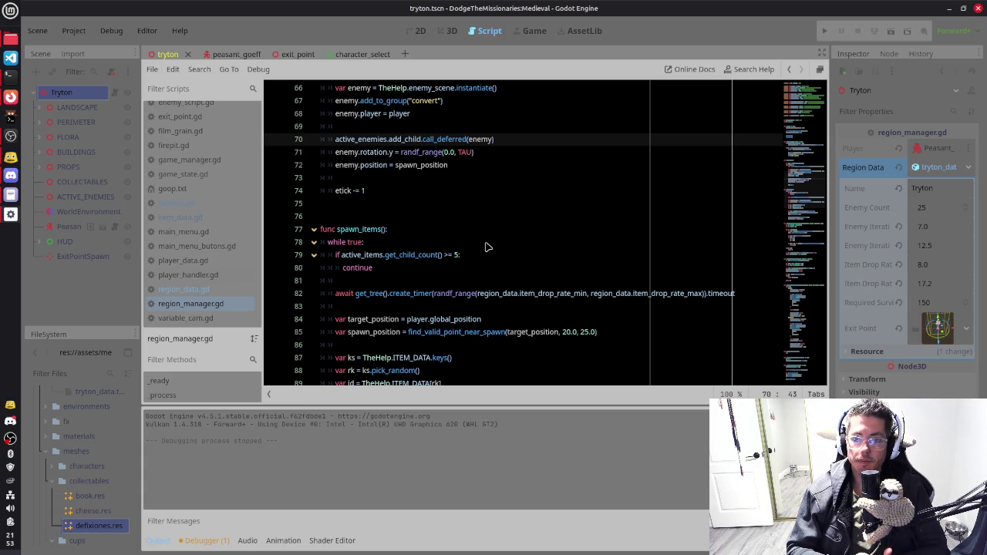
{"action": "key", "text": "alt+Tab"}
{"action": "key", "text": "alt+Tab"}
{"action": "key", "text": "alt+Tab"}
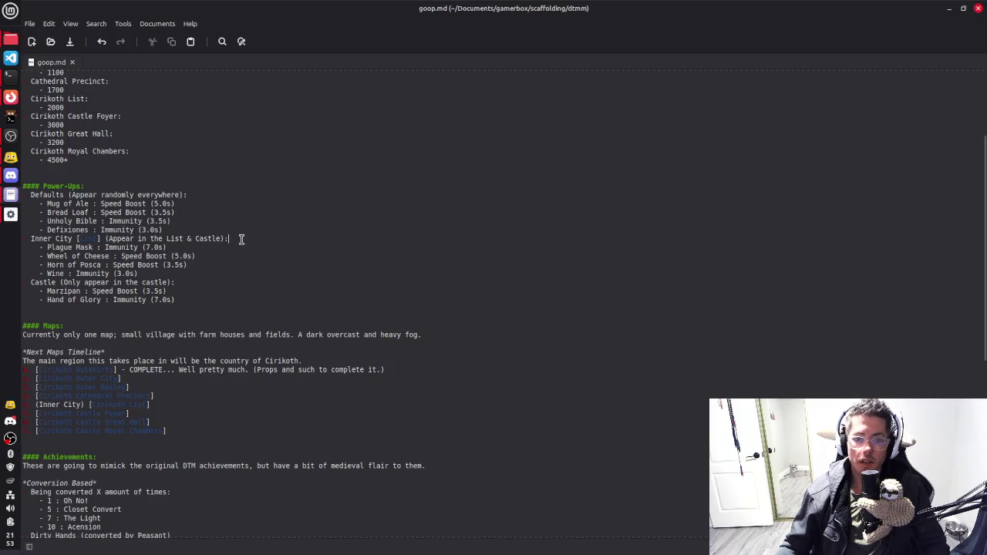
Step: Add a Defixiones to-do to find out why the mesh won't scale correctly, and save
{"action": "key", "text": "Down"}
{"action": "key", "text": "Down"}
{"action": "key", "text": "Down"}
{"action": "key", "text": "End"}
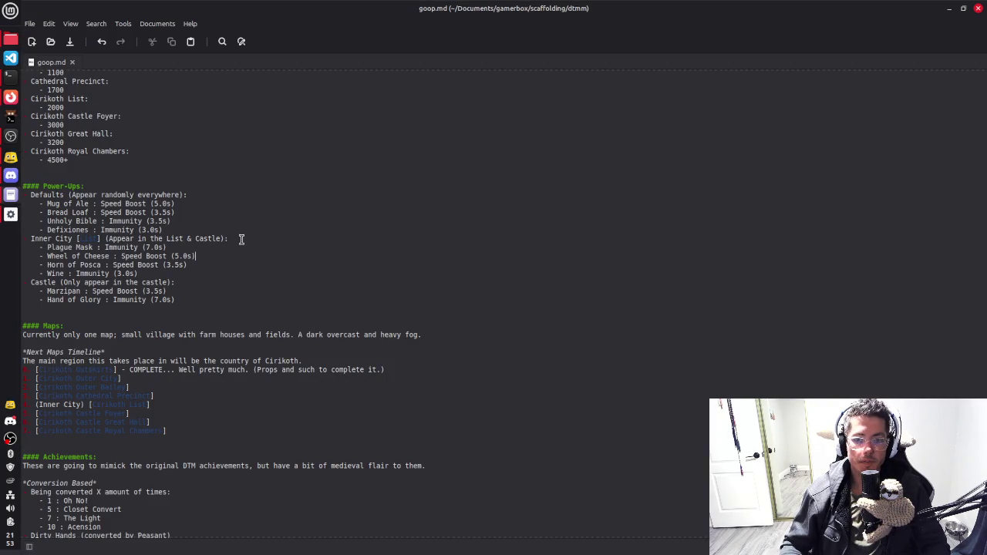
{"action": "type", "text": " [ ]"}
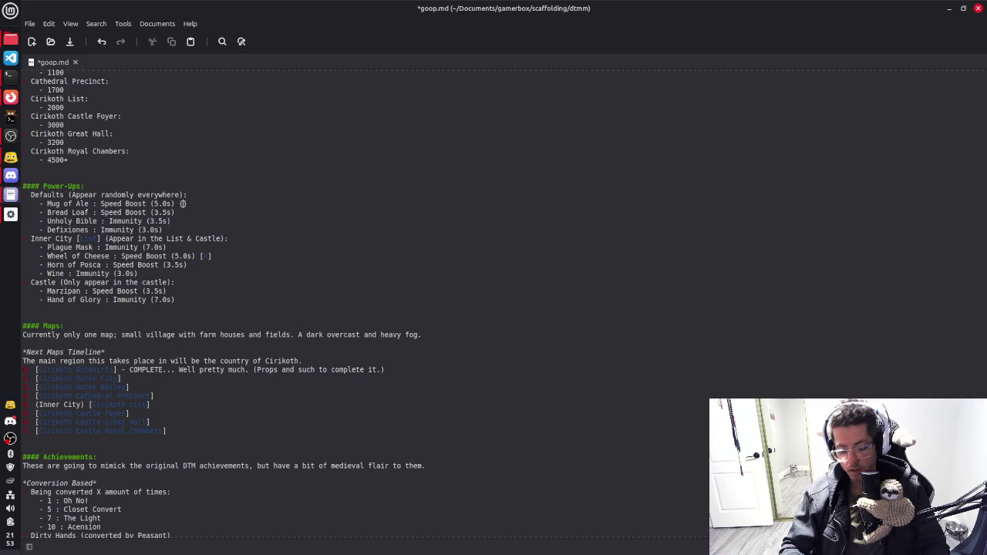
{"action": "type", "text": "[ ]"}
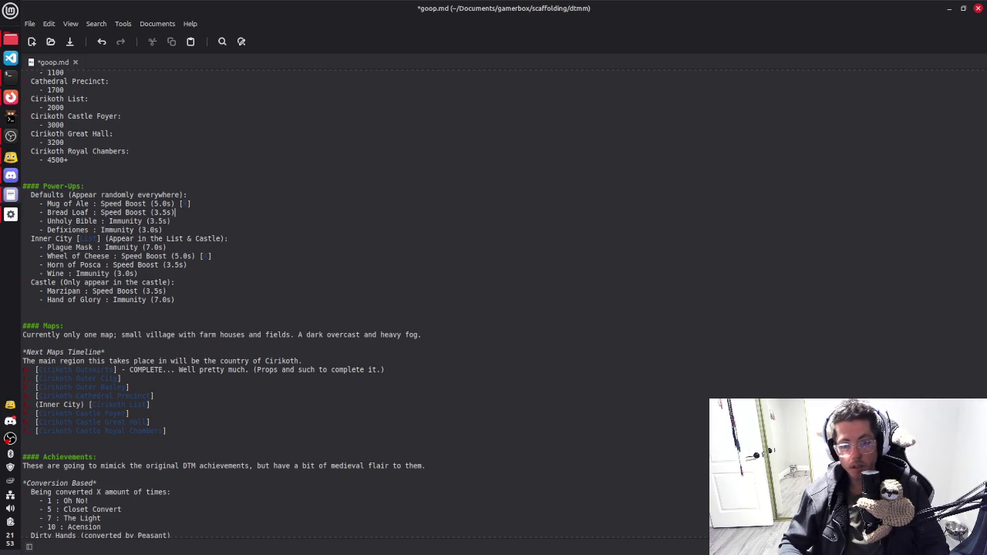
{"action": "type", "text": " ->>Find out wh"}
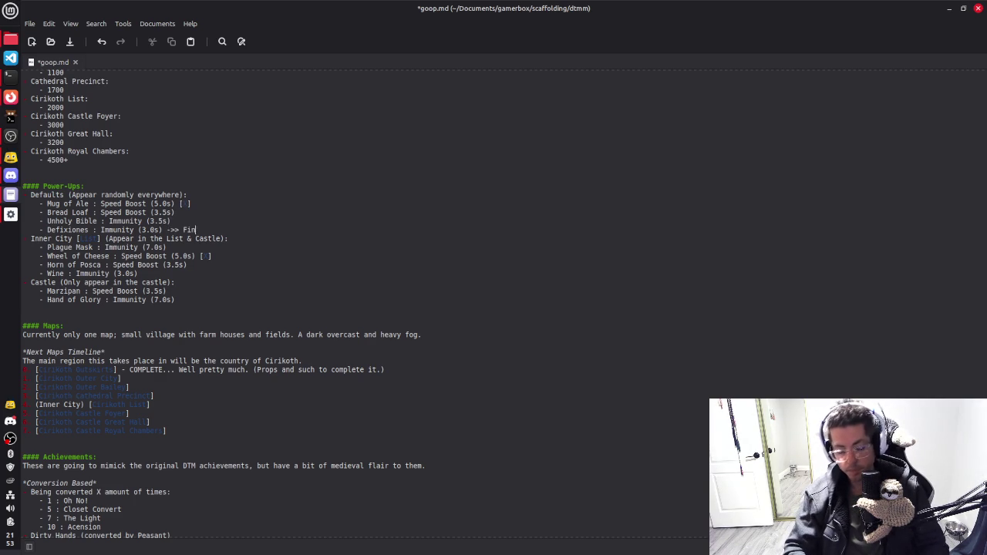
{"action": "type", "text": "the meshwont scale cor"}
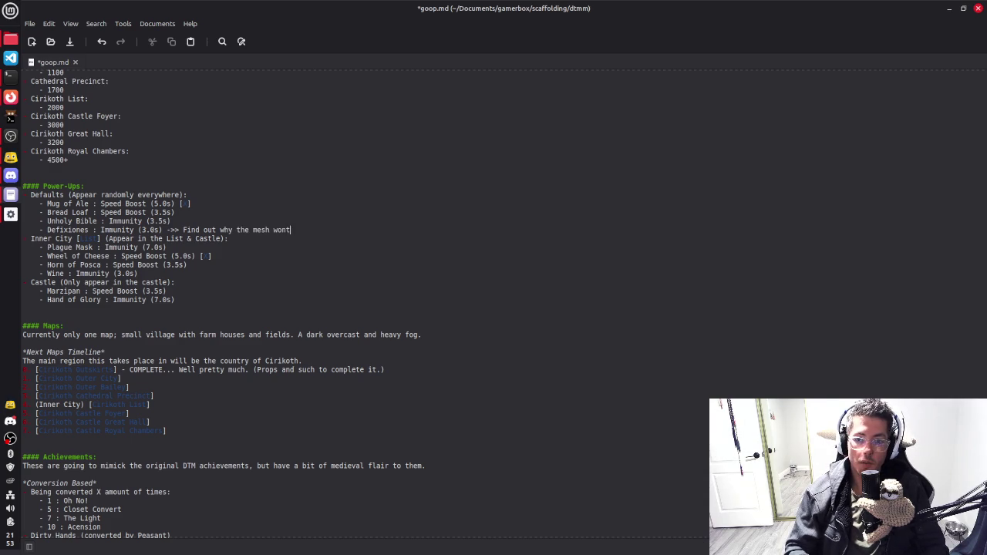
{"action": "type", "text": "rec"}
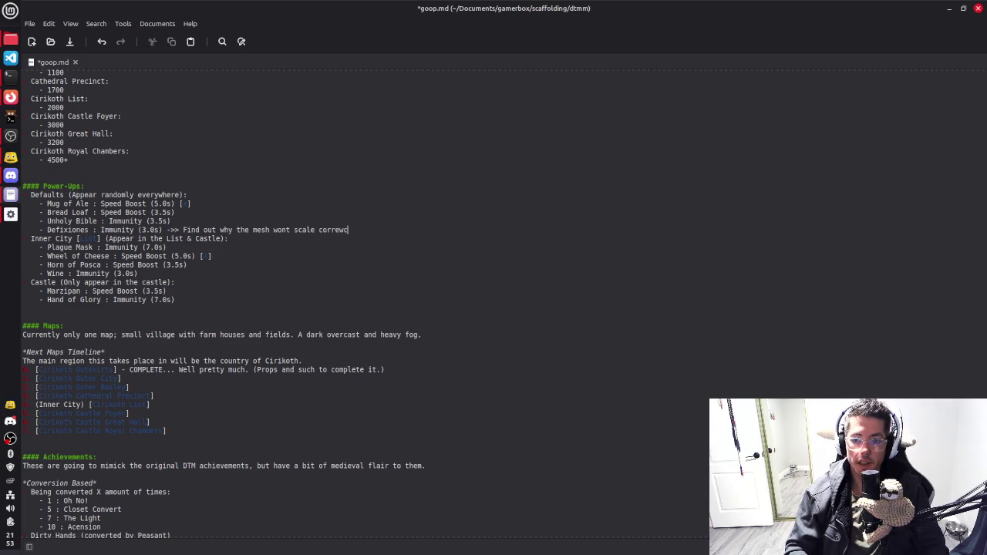
{"action": "type", "text": "tly..."}
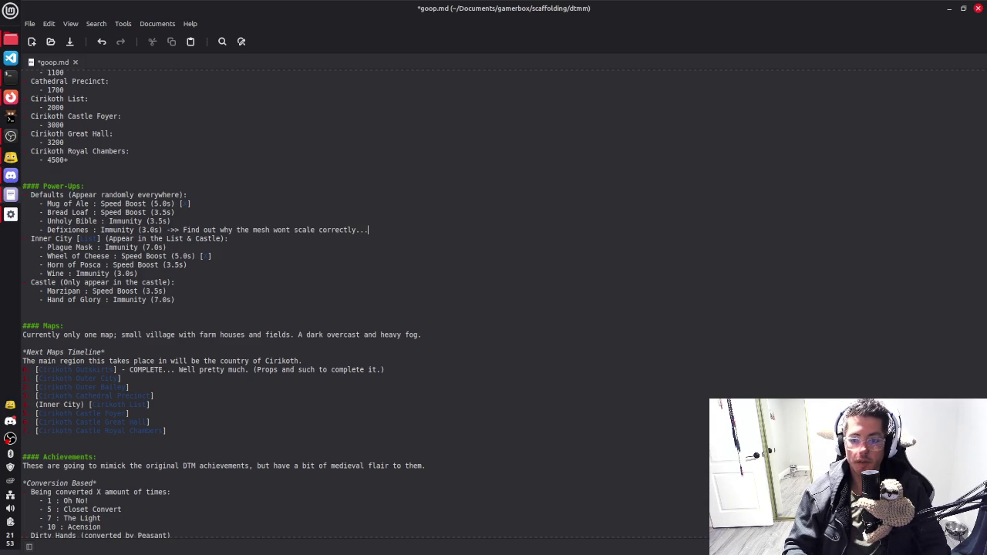
{"action": "key", "text": "ctrl+s"}
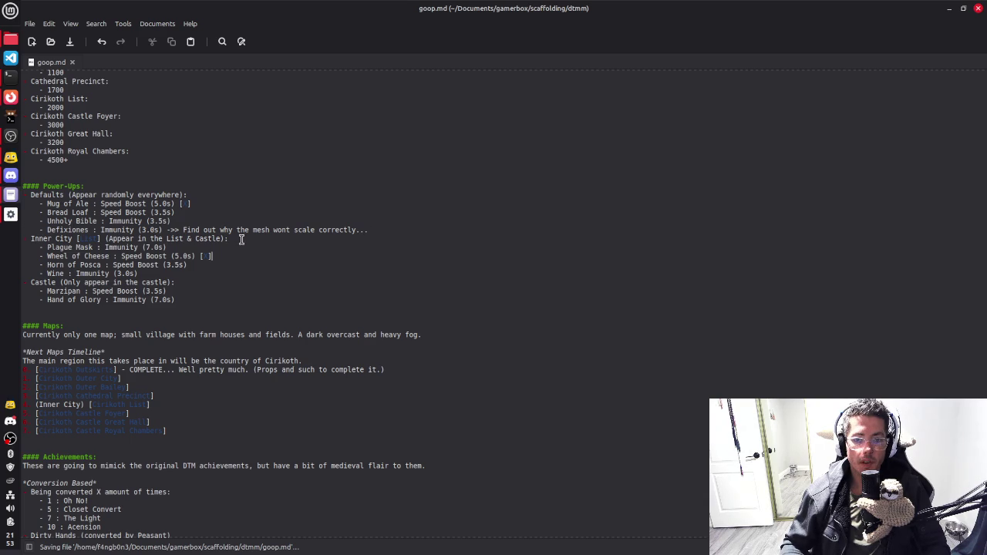
Step: Note 'Fix to only spawn in specified area' beside the Wine power-up and save goop.md
{"action": "key", "text": "Down"}
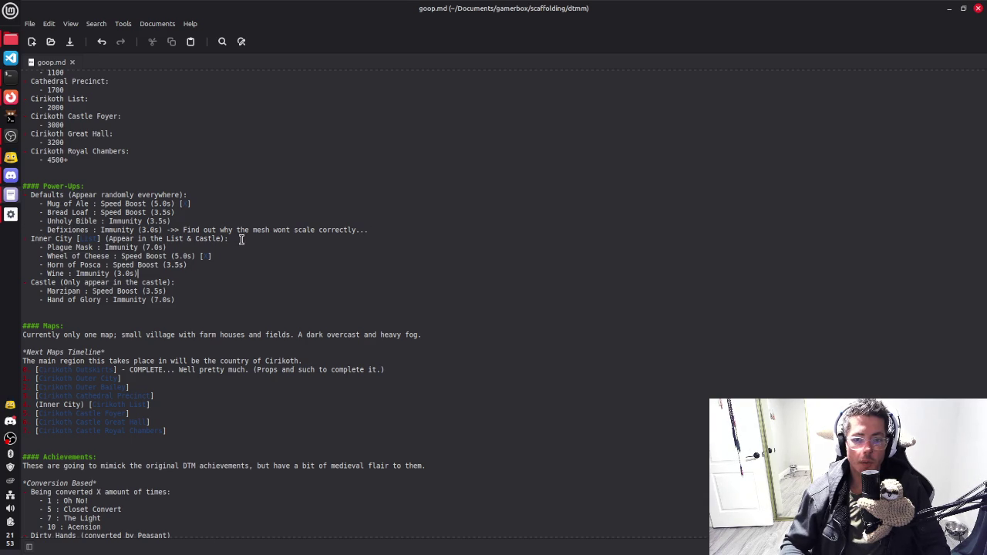
{"action": "type", "text": "["}
{"action": "type", "text": "->> "}
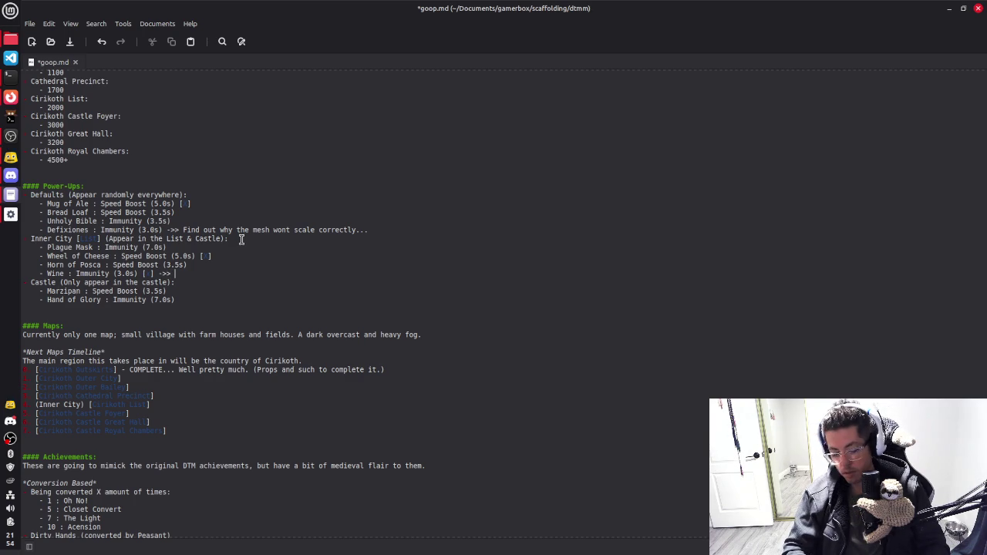
{"action": "type", "text": "Fix to onl"}
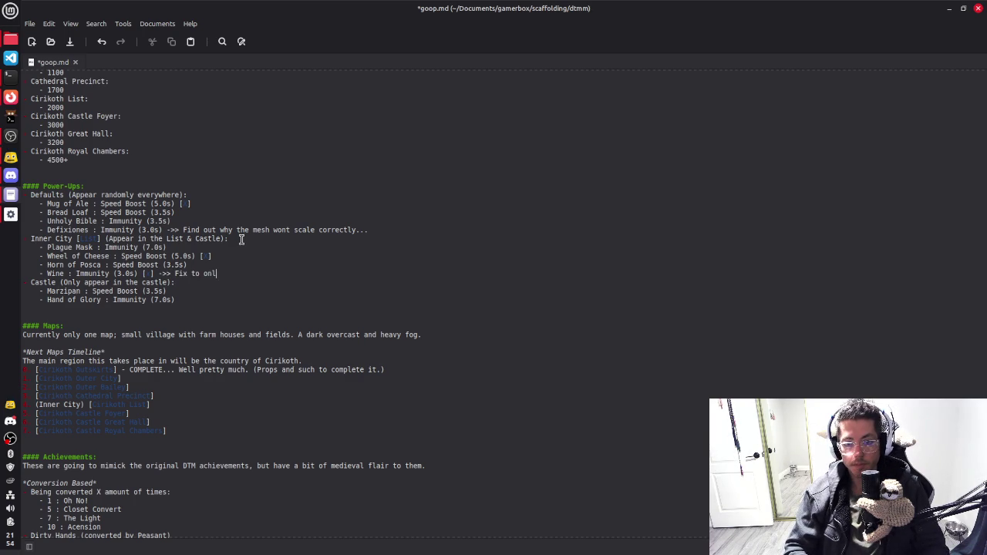
{"action": "type", "text": "y spawn in "}
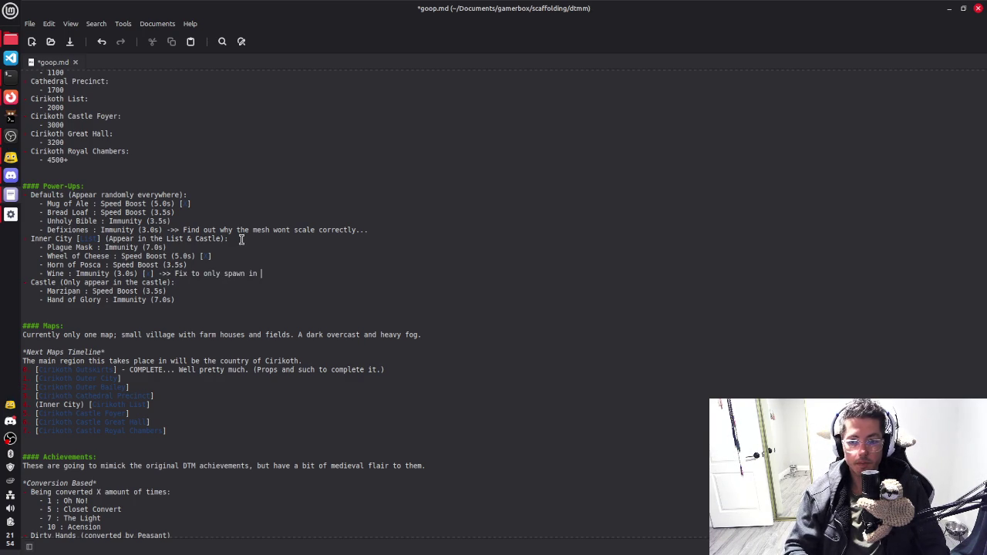
{"action": "type", "text": "specific"}
{"action": "type", "text": "ed area"}
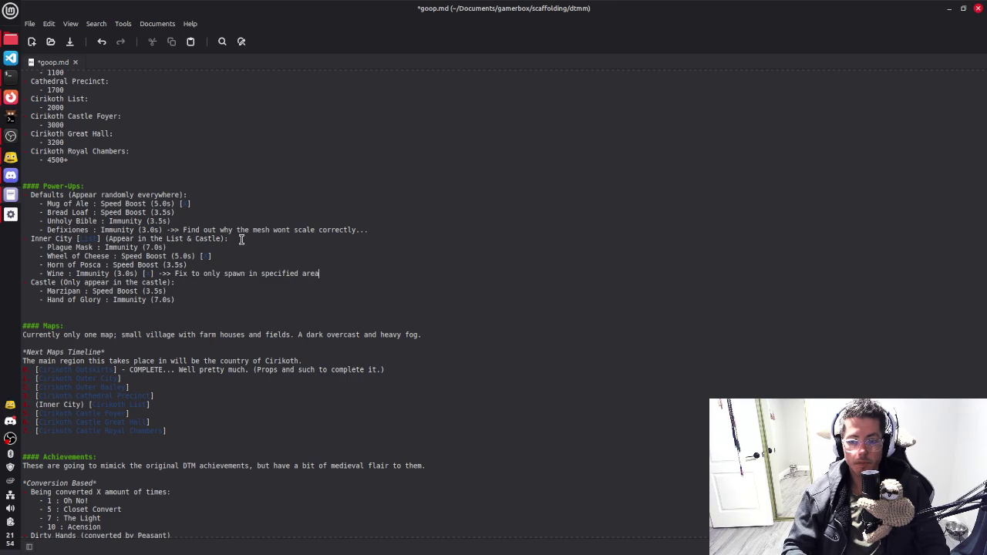
{"action": "key", "text": "ctrl+s"}
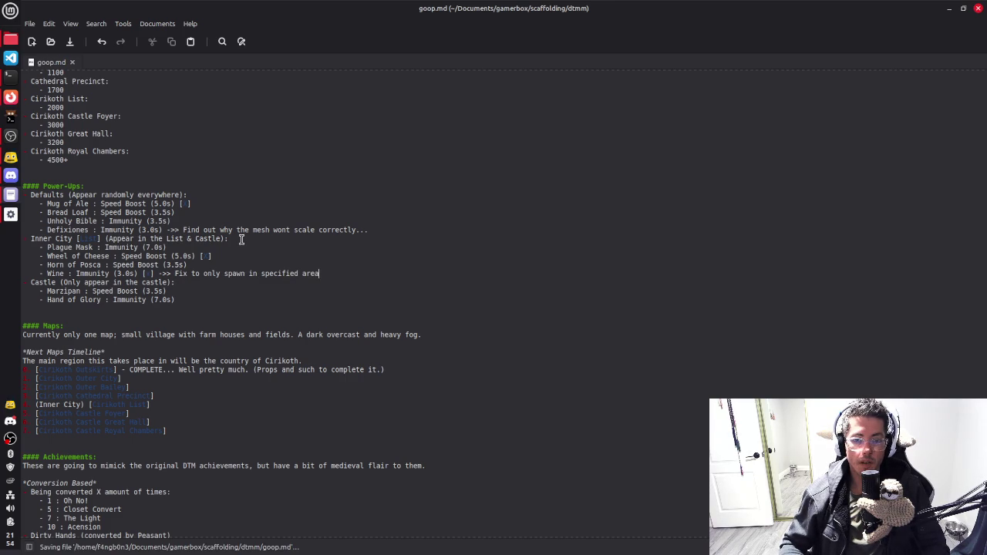
{"action": "key", "text": "Up"}
{"action": "key", "text": "Up"}
{"action": "key", "text": "Up"}
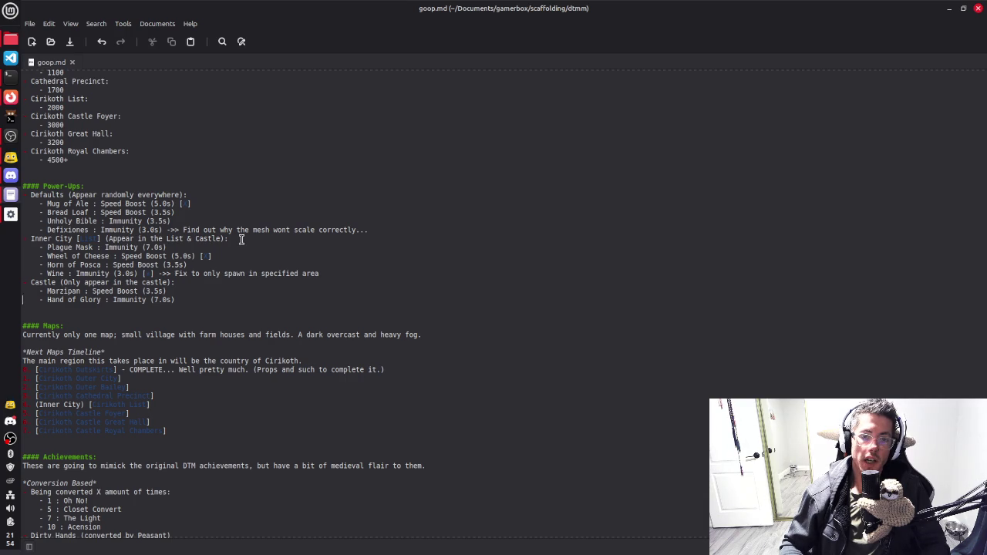
{"action": "key", "text": "Up"}
{"action": "key", "text": "Up"}
{"action": "key", "text": "Up"}
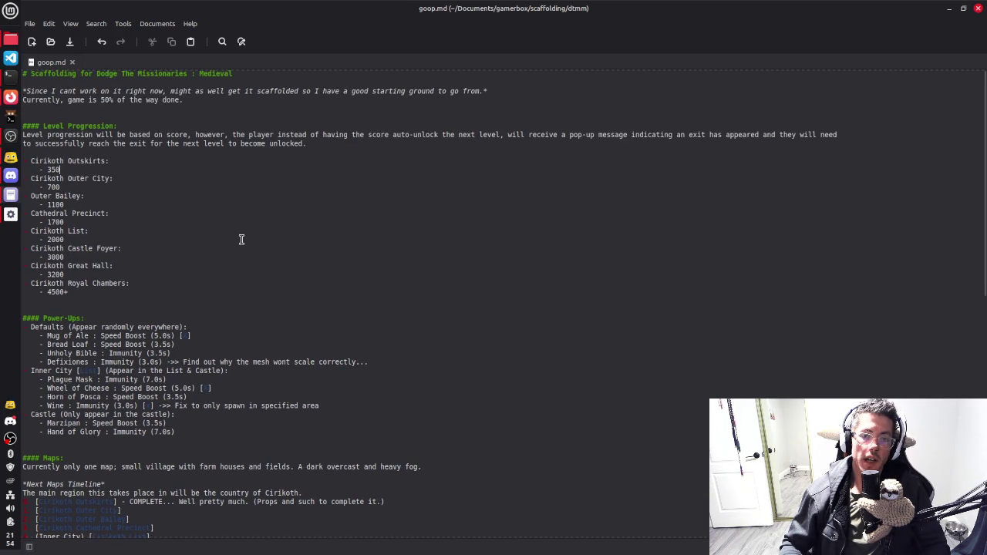
{"action": "key", "text": "Down"}
{"action": "key", "text": "Down"}
{"action": "key", "text": "Down"}
{"action": "key", "text": "End"}
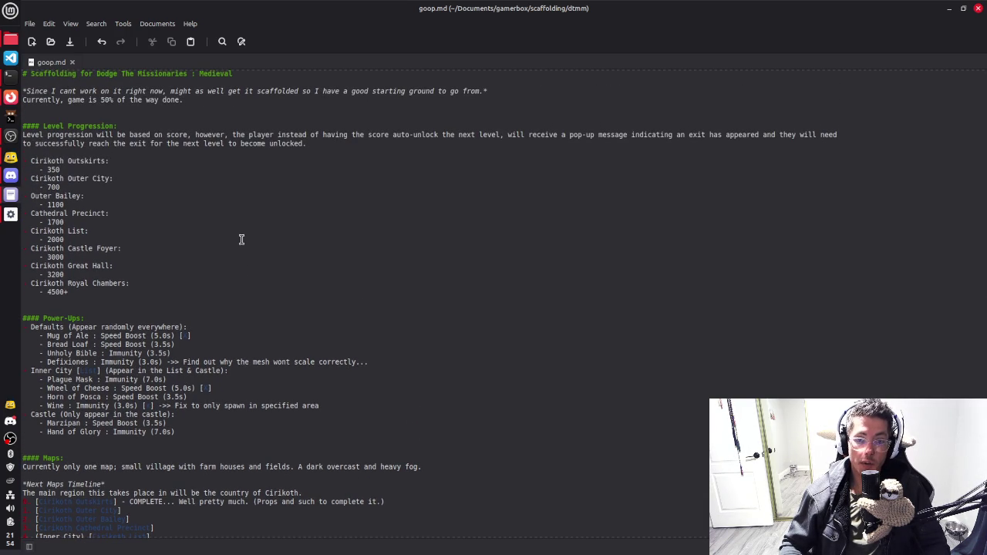
{"action": "key", "text": "Down"}
{"action": "key", "text": "Down"}
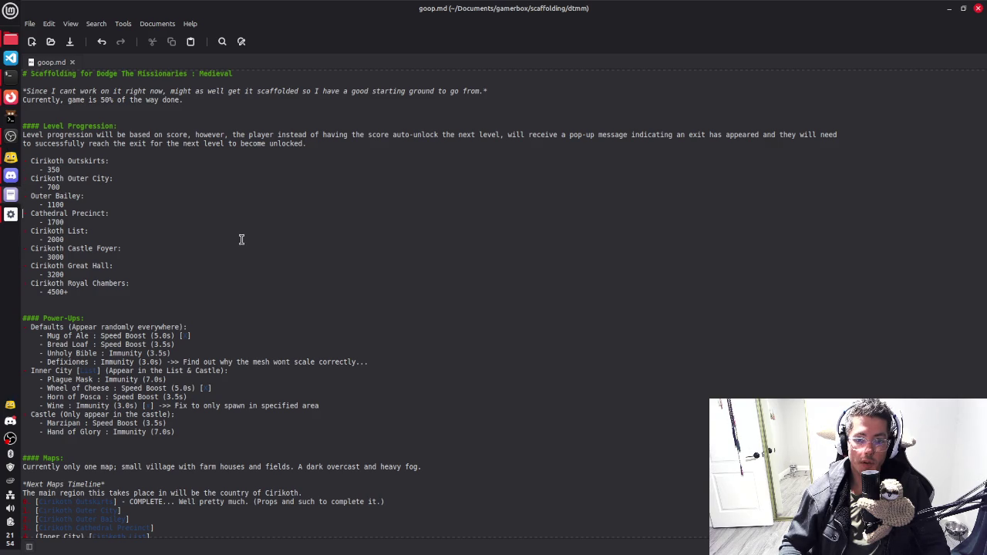
{"action": "key", "text": "Down"}
{"action": "key", "text": "Down"}
{"action": "key", "text": "Down"}
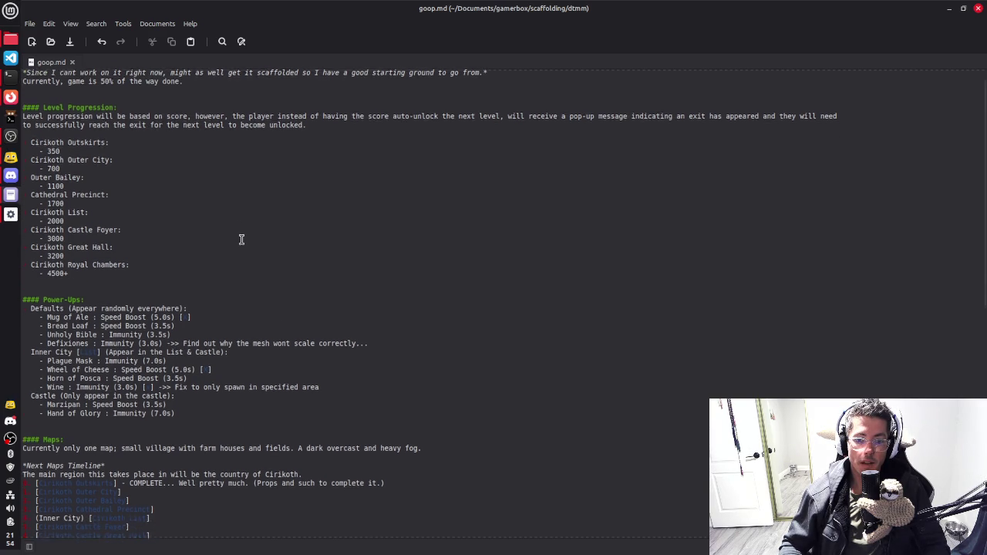
{"action": "key", "text": "Down"}
{"action": "key", "text": "Down"}
{"action": "key", "text": "Down"}
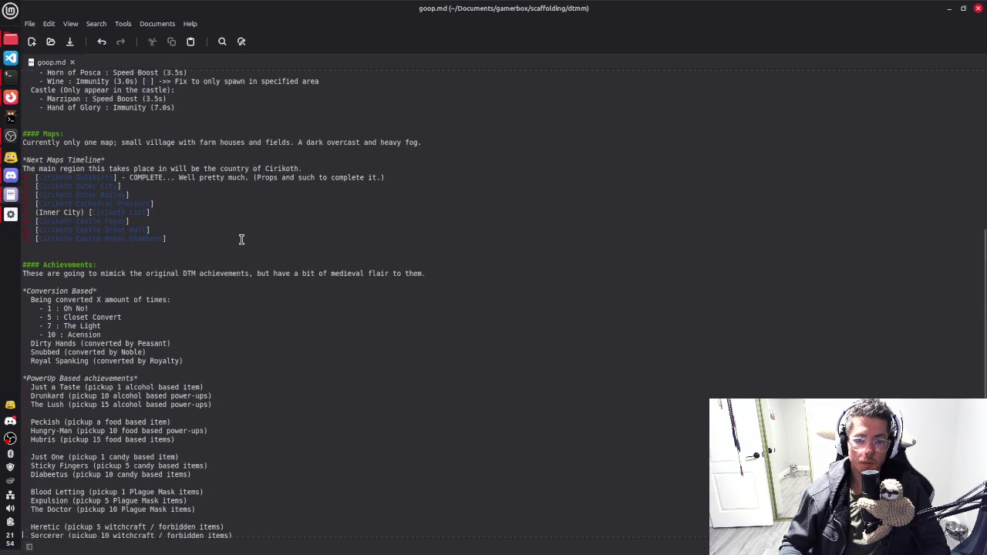
{"action": "key", "text": "Down"}
{"action": "key", "text": "Down"}
{"action": "key", "text": "Down"}
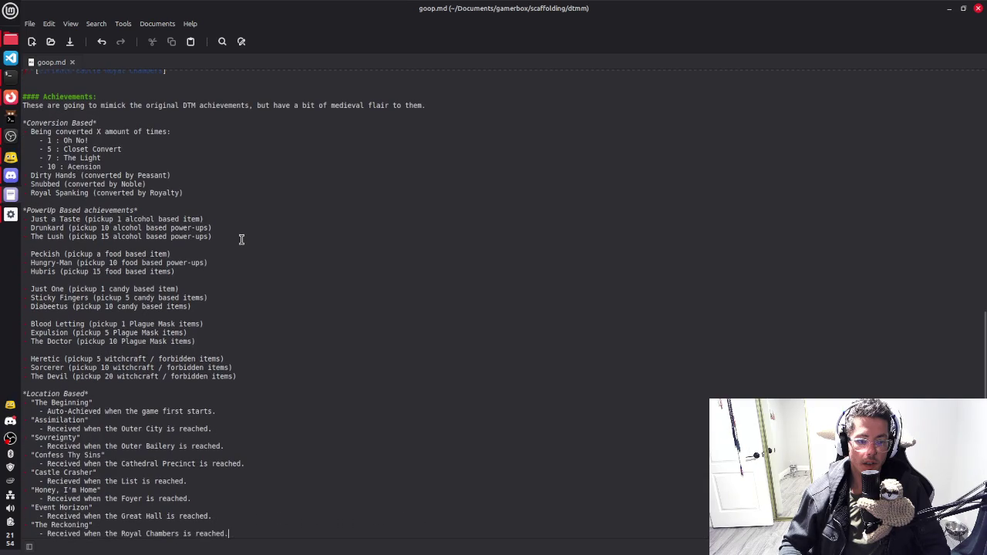
{"action": "key", "text": "Up"}
{"action": "key", "text": "Up"}
{"action": "key", "text": "Up"}
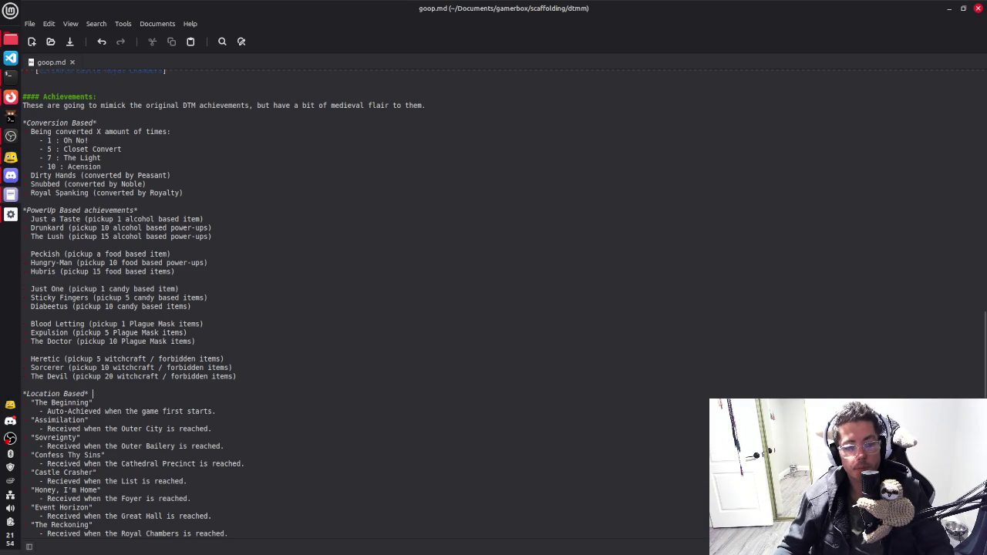
{"action": "key", "text": "alt+Tab"}
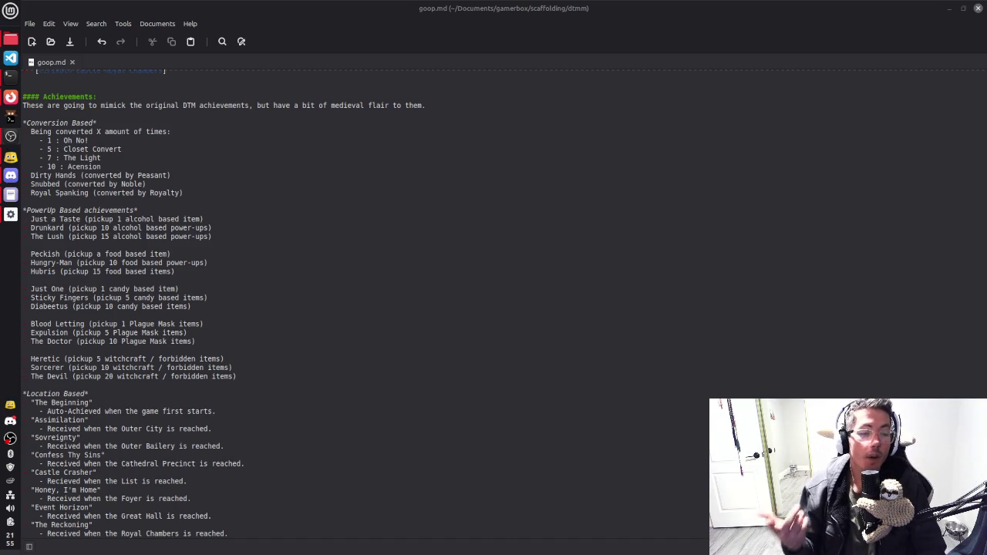
{"action": "left_click", "coordinate": [93, 393]}
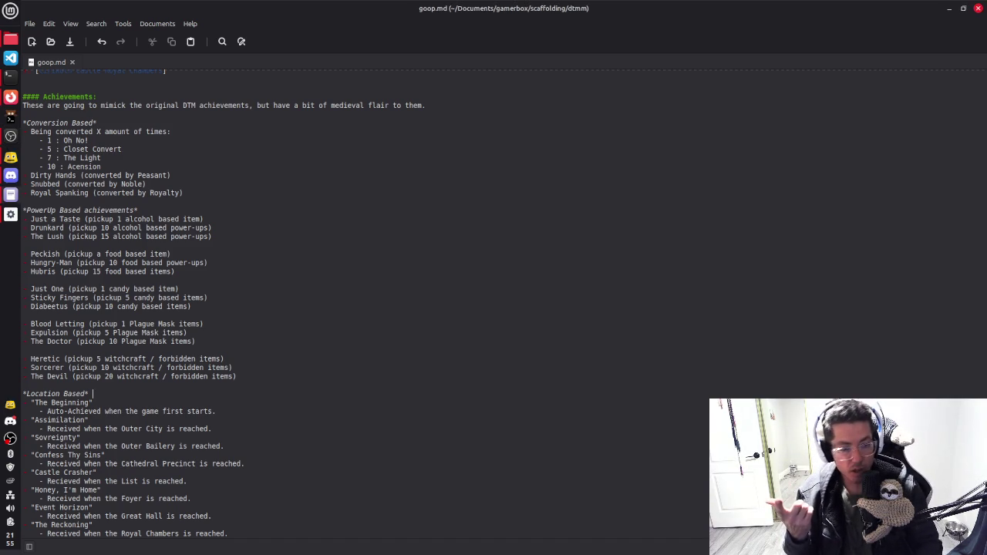
Step: In the 3D view, select the Tryton scene's WorldEnvironment node and uncheck Fog
{"action": "key", "text": "alt+Tab"}
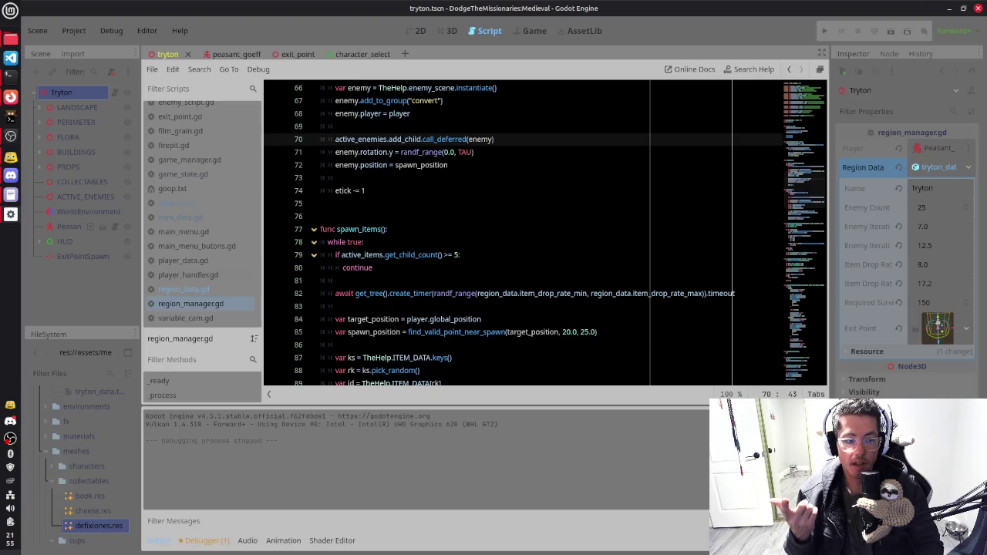
{"action": "left_click", "coordinate": [451, 31]}
{"action": "scroll", "coordinate": [484, 231], "scroll_direction": "down", "scroll_amount": 5}
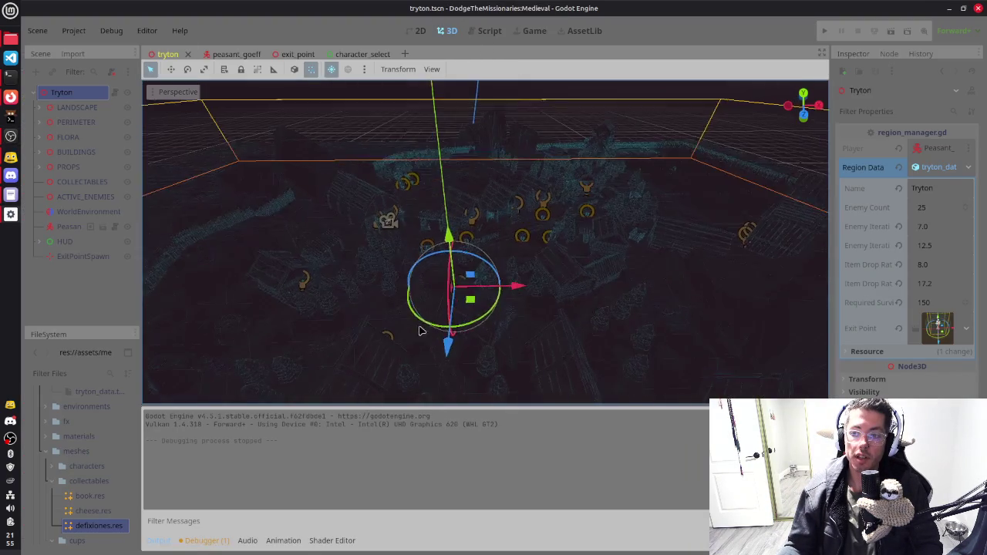
{"action": "scroll", "coordinate": [617, 320], "scroll_direction": "down", "scroll_amount": 1}
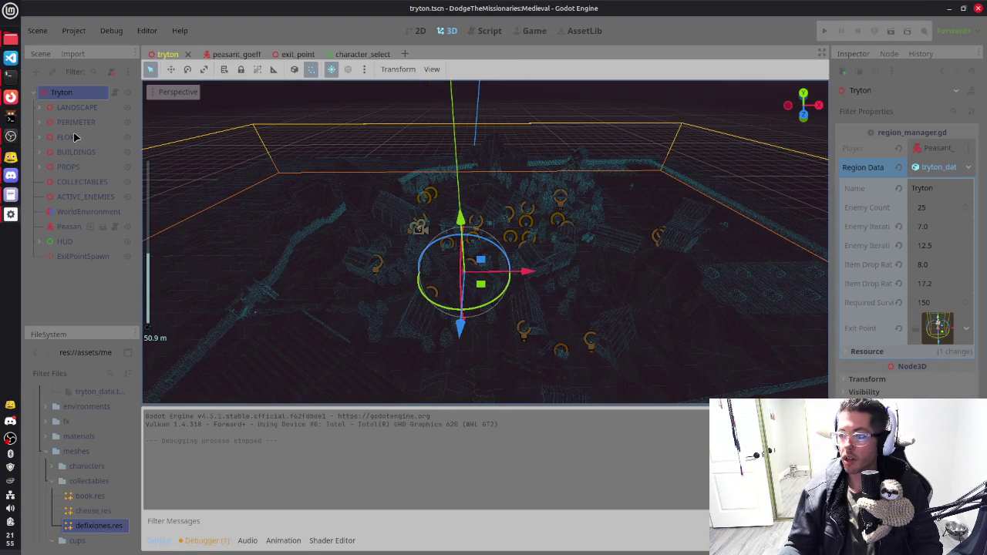
{"action": "left_click", "coordinate": [82, 218]}
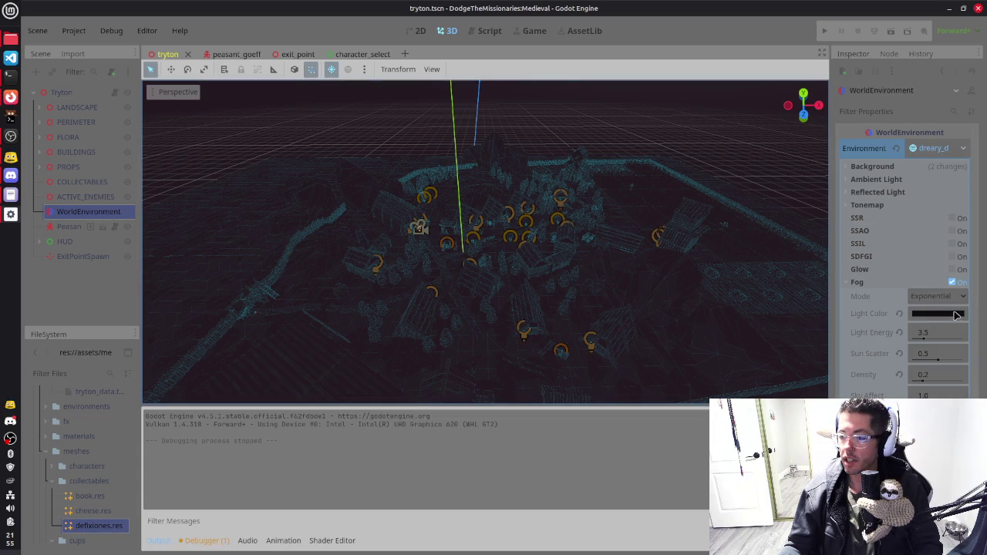
{"action": "left_click", "coordinate": [953, 283]}
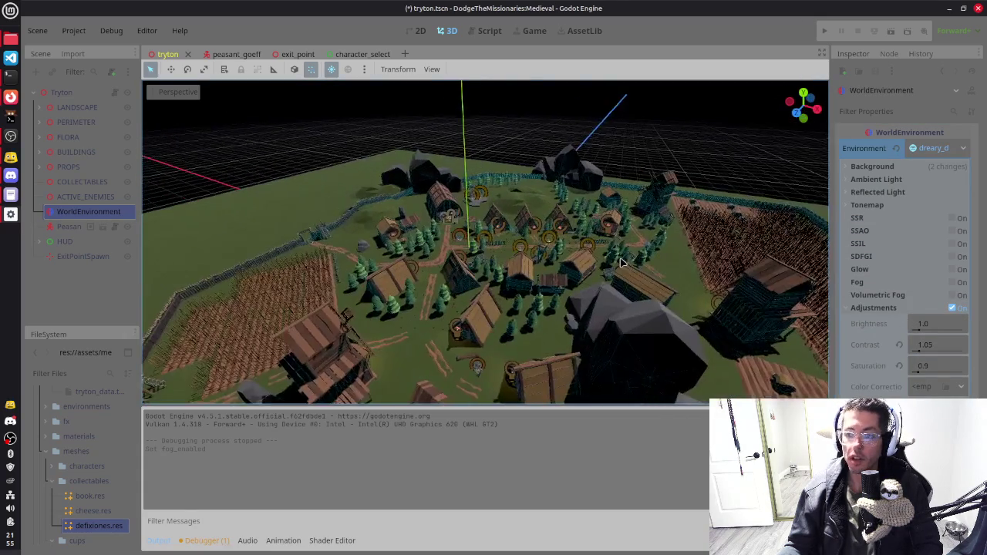
{"action": "scroll", "coordinate": [592, 249], "scroll_direction": "up", "scroll_amount": 5}
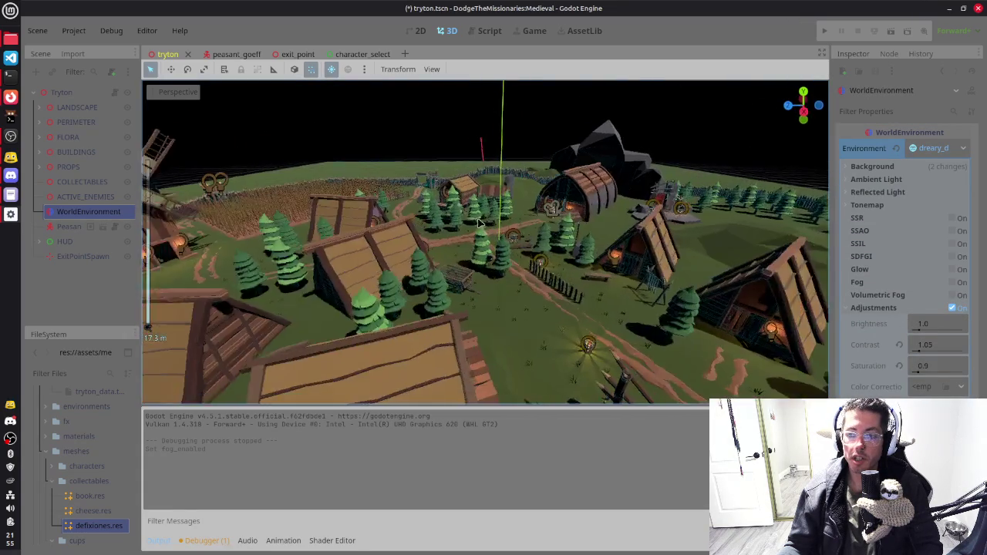
{"action": "scroll", "coordinate": [642, 328], "scroll_direction": "down", "scroll_amount": 5}
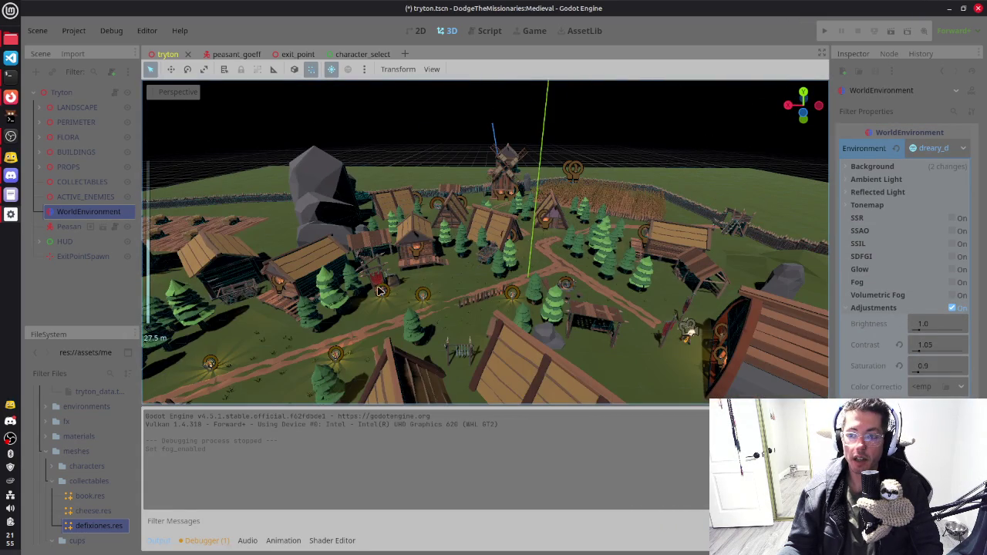